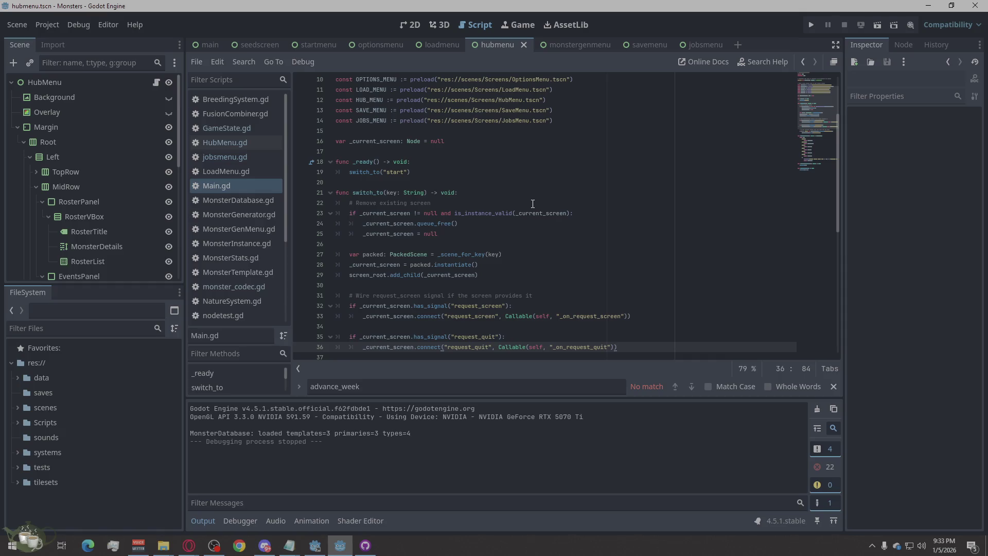
Search Main.gd for 'if key ==' and place the caret at the end of line 40
key("alt+Tab")
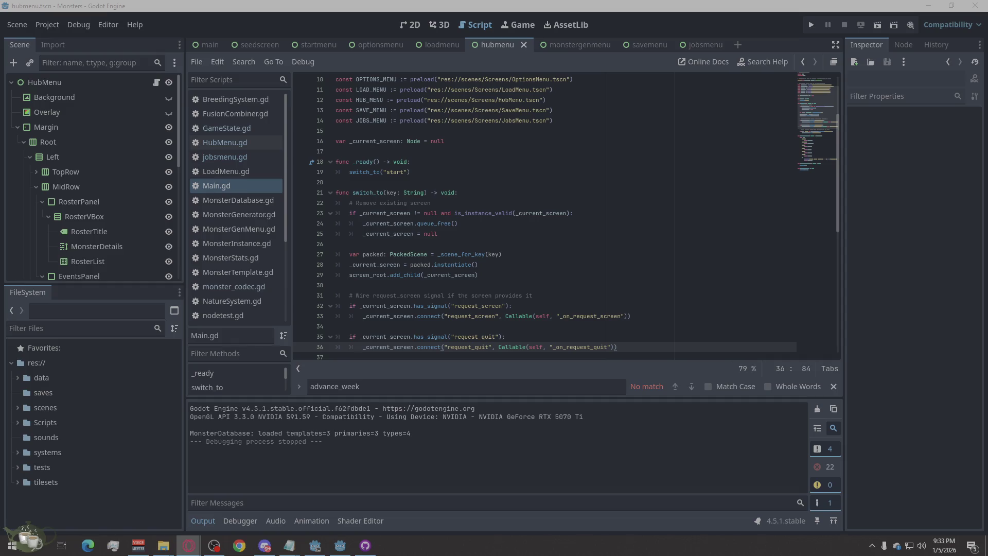
left_click(455, 381)
key("ctrl+a")
type("if key ==")
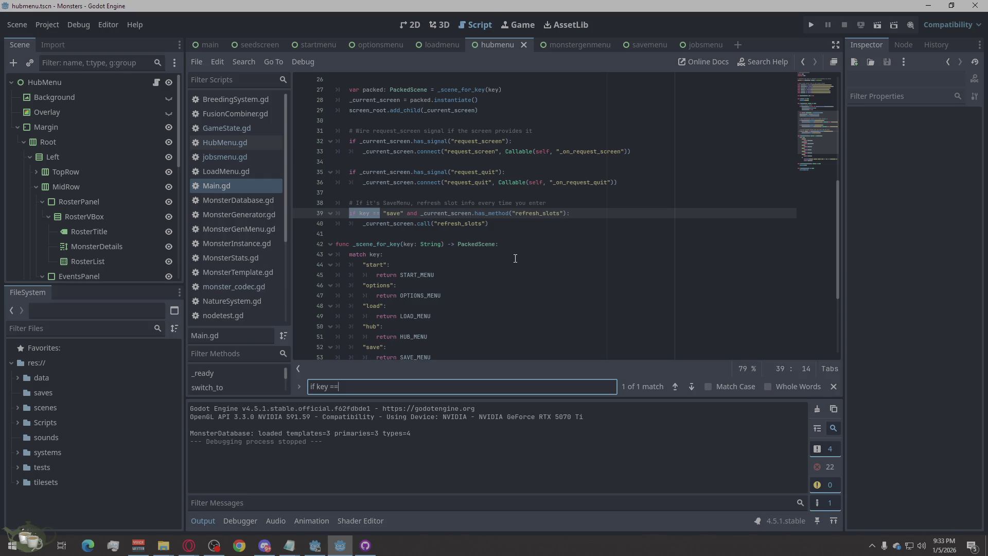
left_click(515, 258)
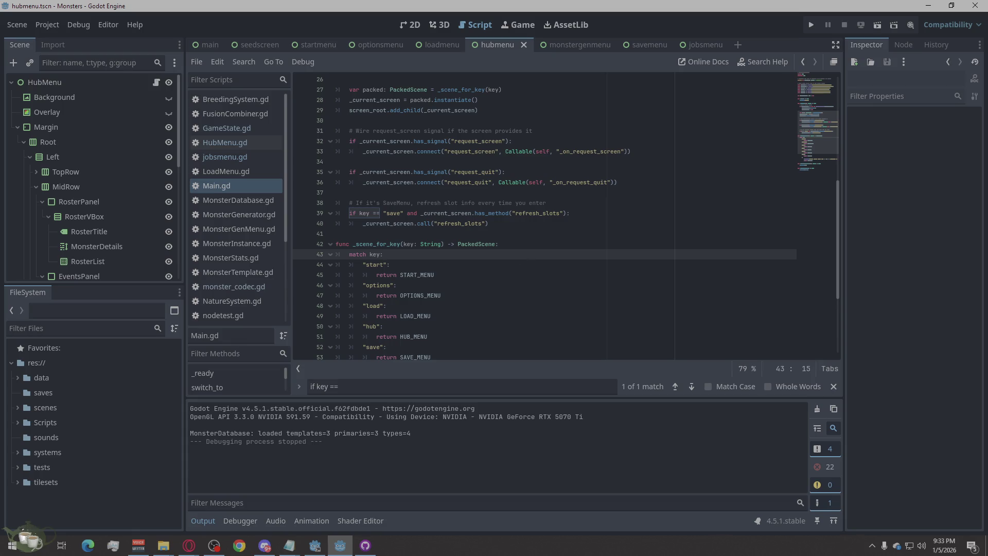
key("alt+Tab")
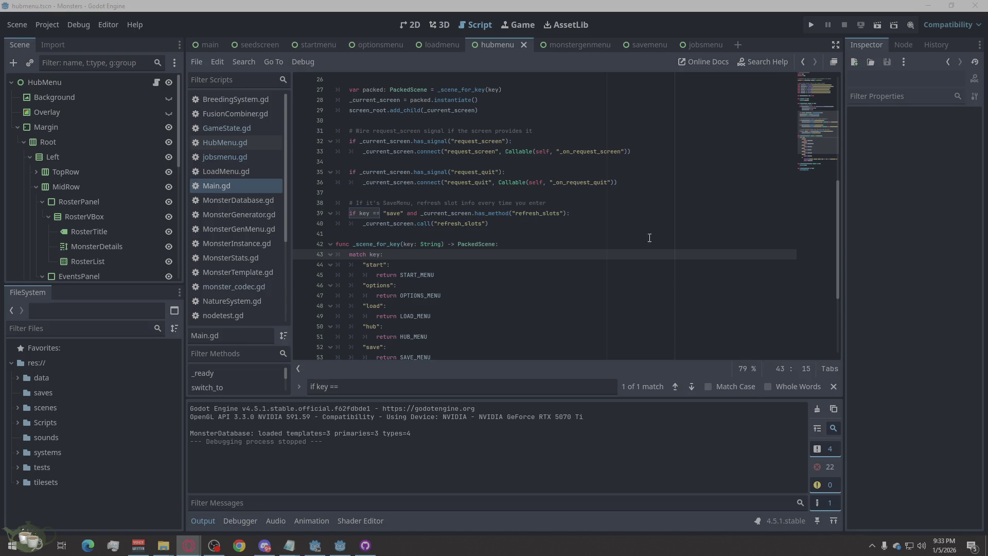
left_click(521, 222)
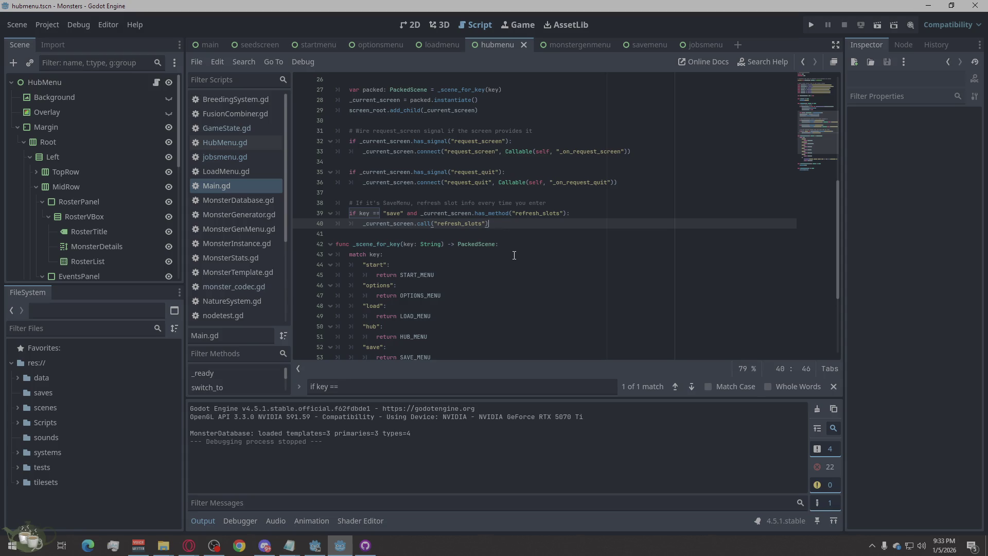
Insert the 'if key == "jobs"' refresh block after line 40, fix its indentation, and save
key("Return")
key("Return")
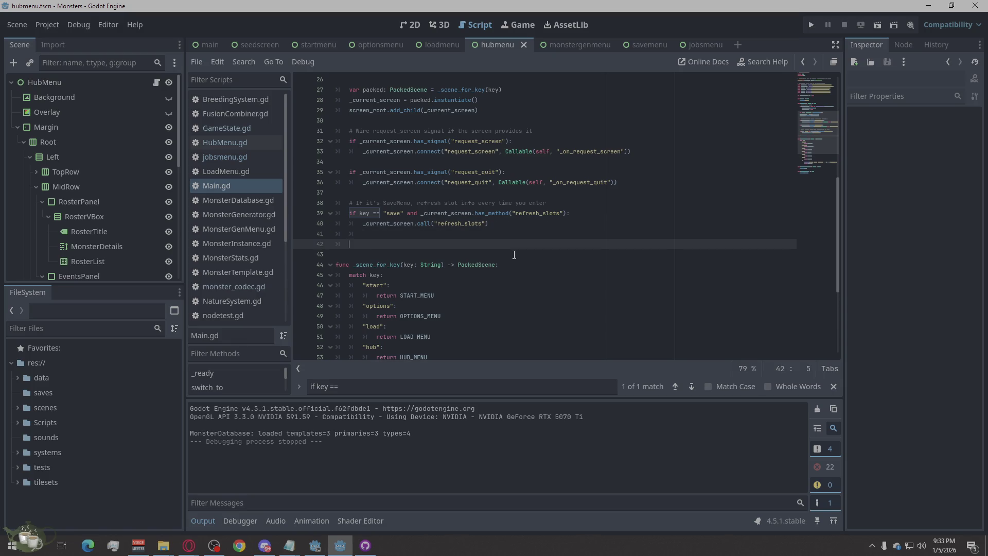
type("if key == \"jobs\" and _current_screen.has_method(\"refresh\"): \t_current_screen.call(\"refresh\")")
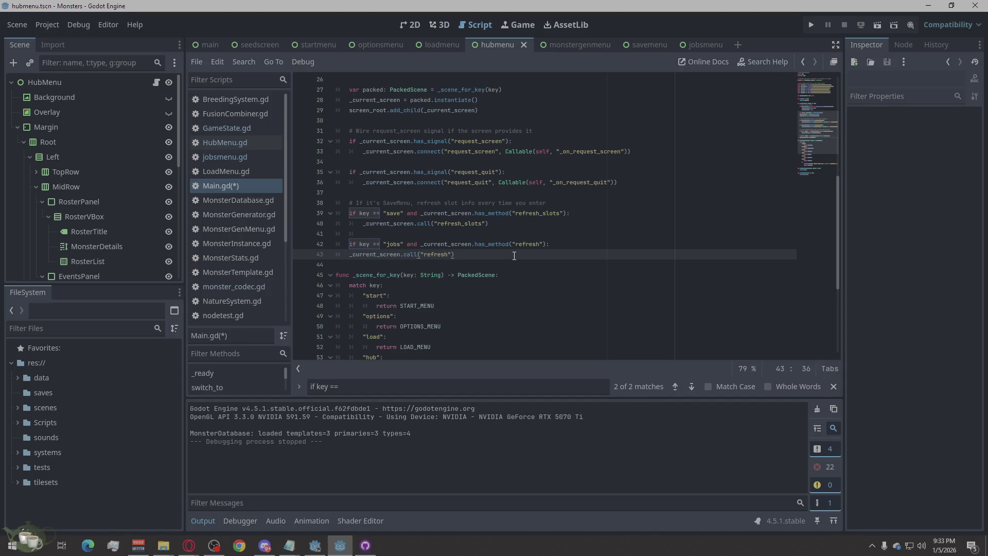
key("Home")
key("Tab")
key("ctrl+s")
Review the second 'if key ==' match in Main.gd, then run the project to test it
scroll(508, 224, "down", 2)
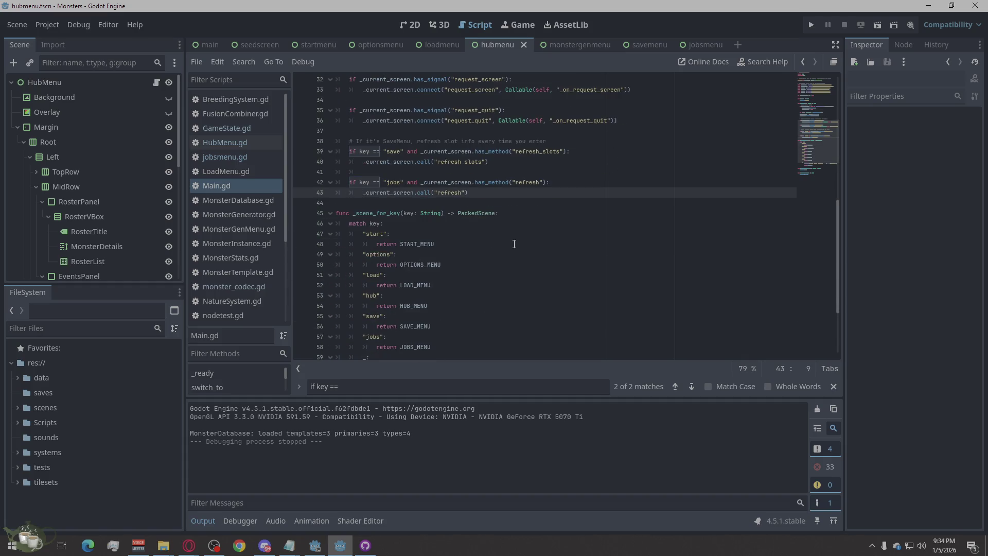
left_click(688, 386)
scroll(607, 291, "up", 1)
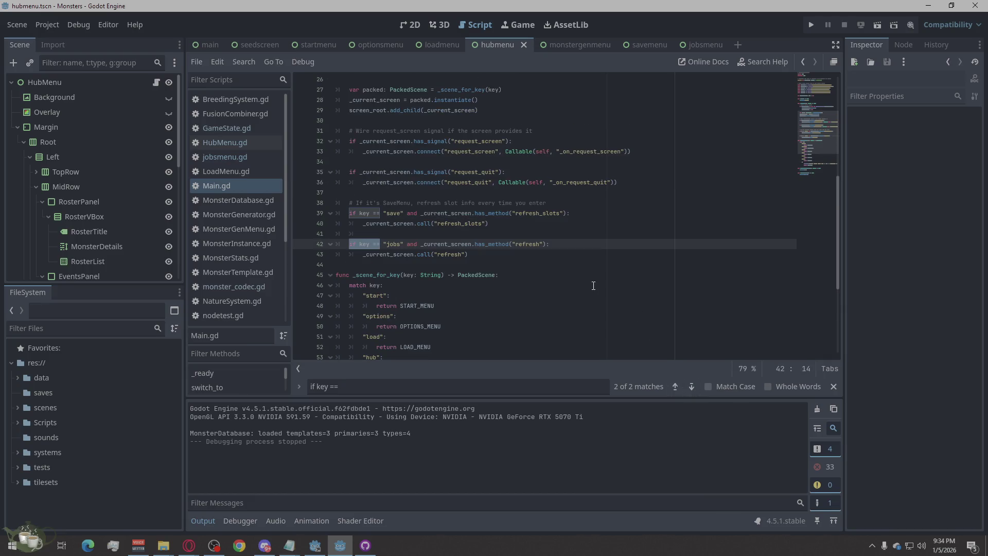
left_click(594, 285)
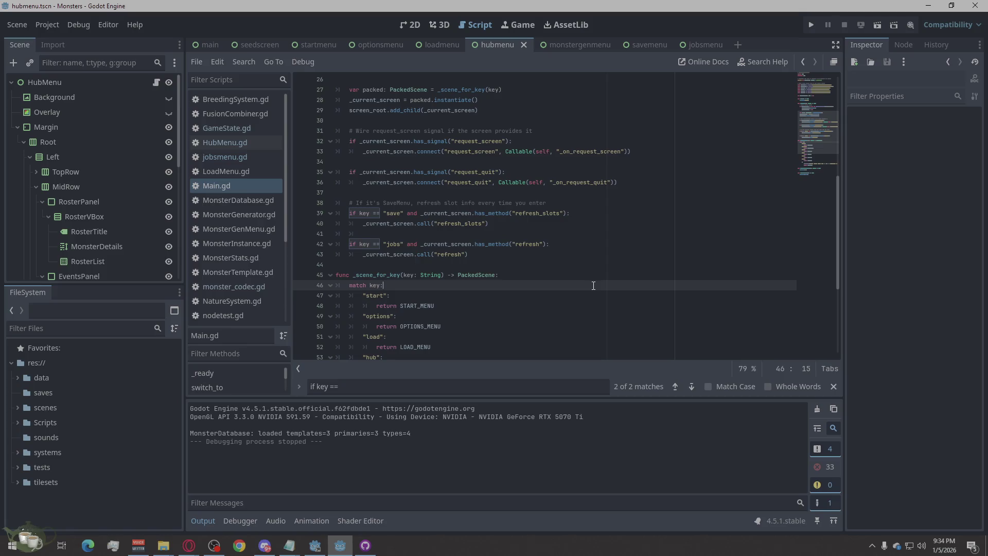
scroll(593, 286, "up", 2)
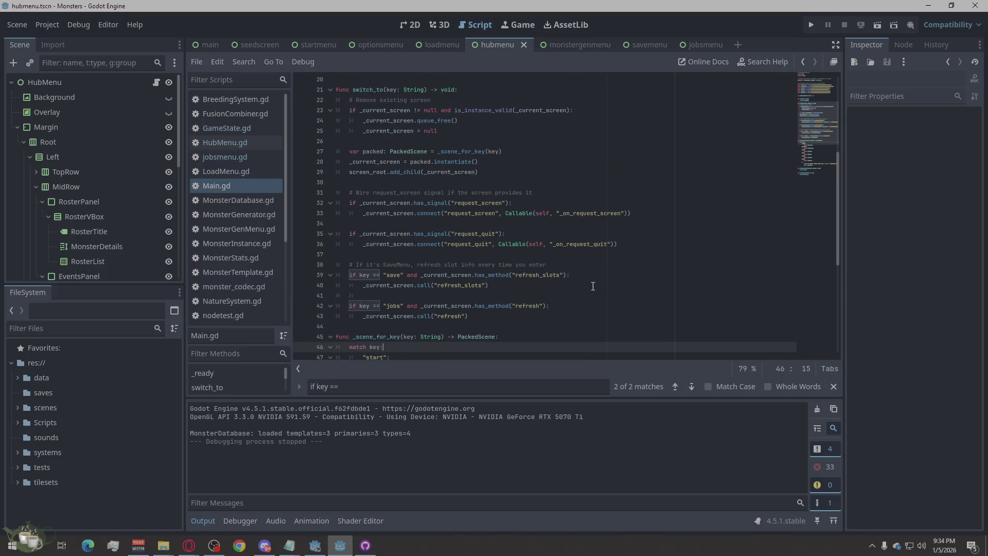
scroll(544, 294, "down", 1)
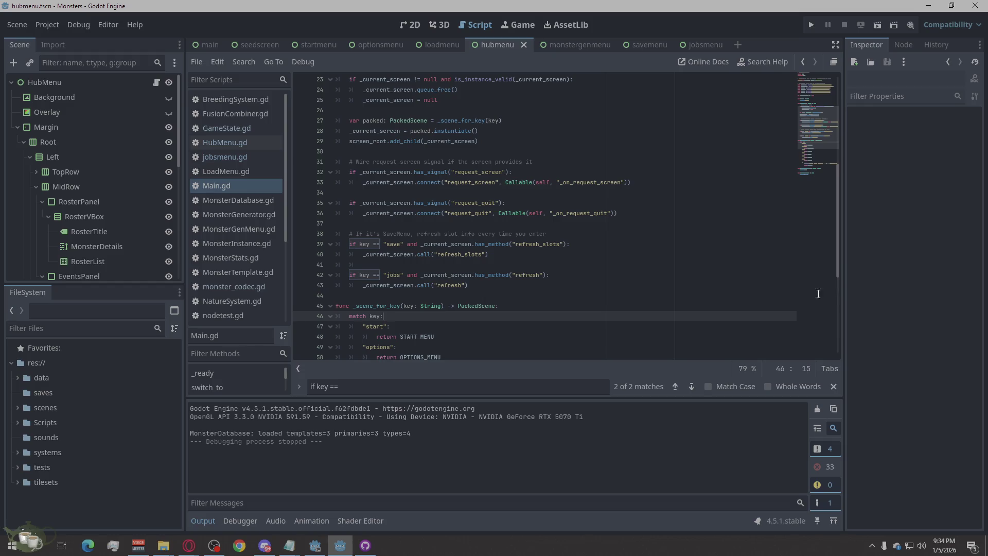
key("alt+Tab")
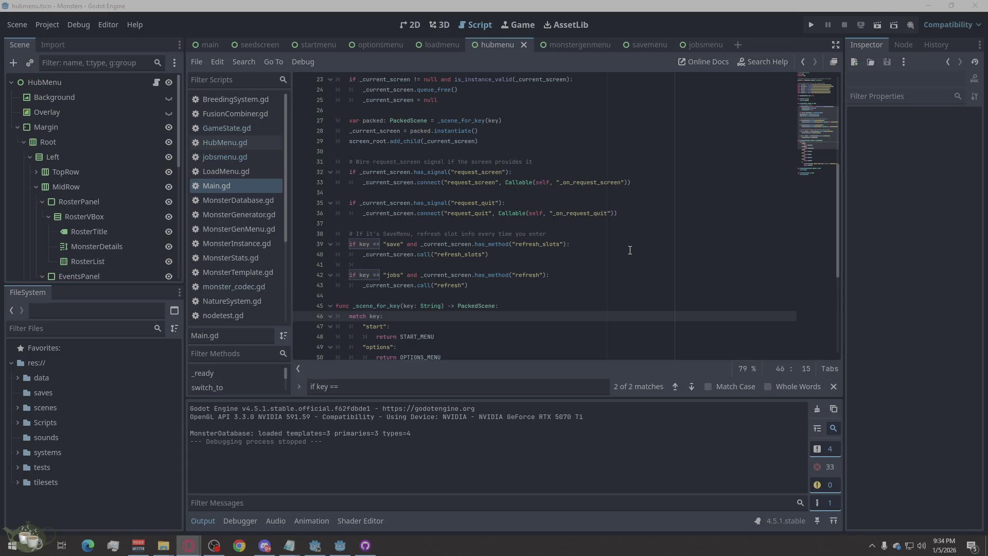
scroll(630, 250, "down", 1)
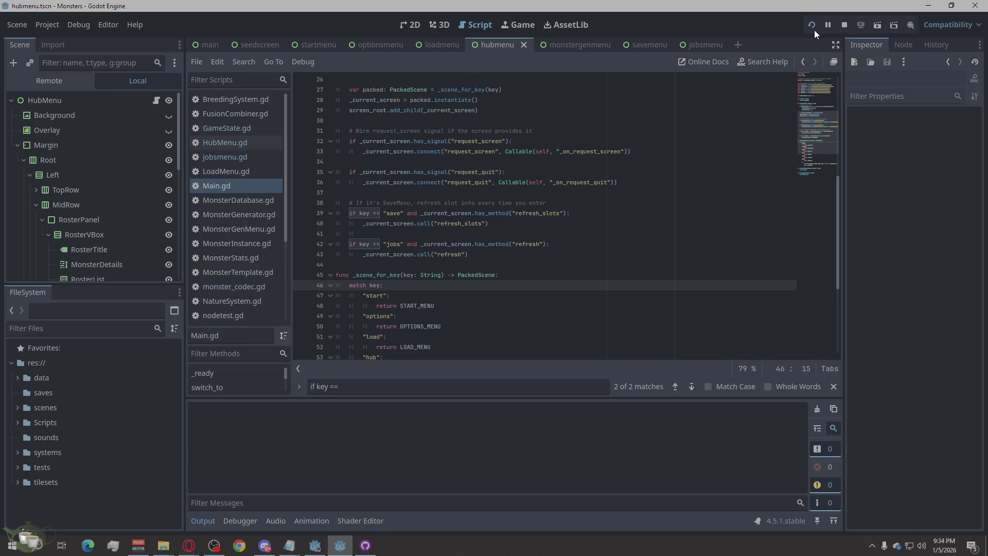
left_click(814, 30)
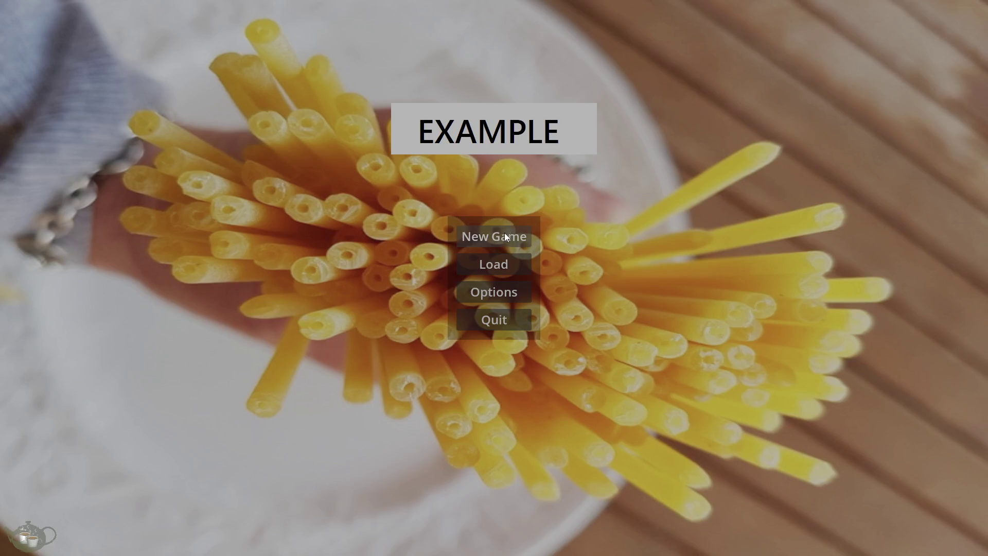
left_click(505, 231)
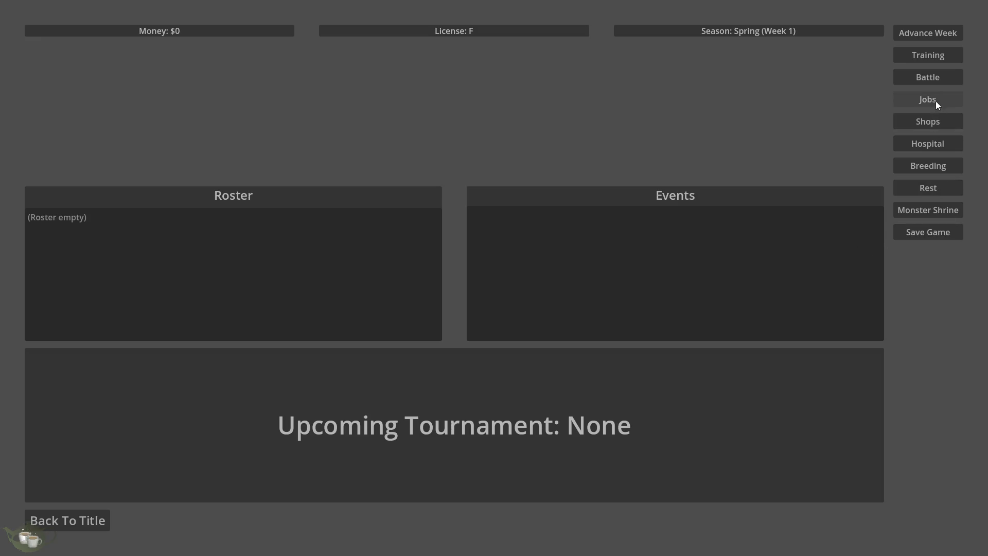
left_click(932, 100)
left_click(18, 11)
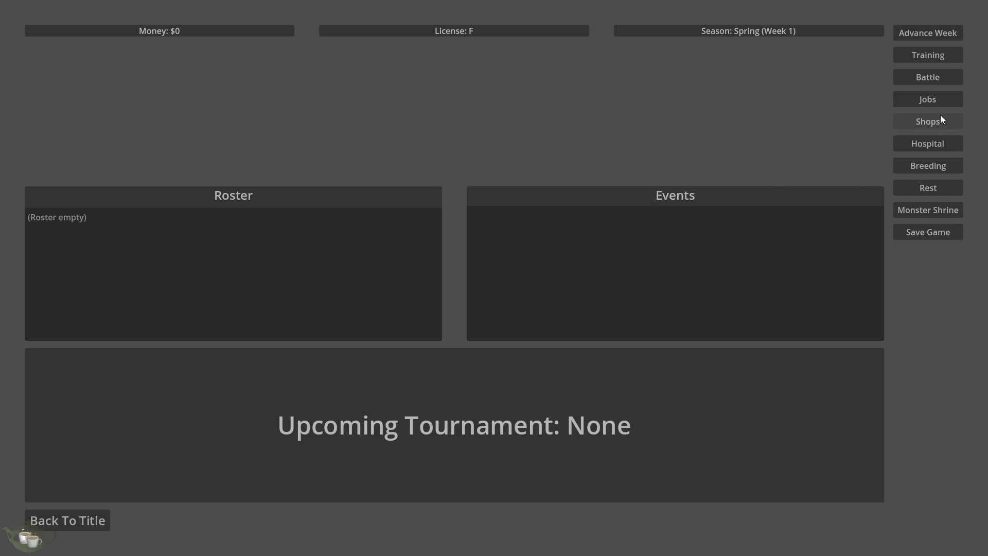
left_click(935, 29)
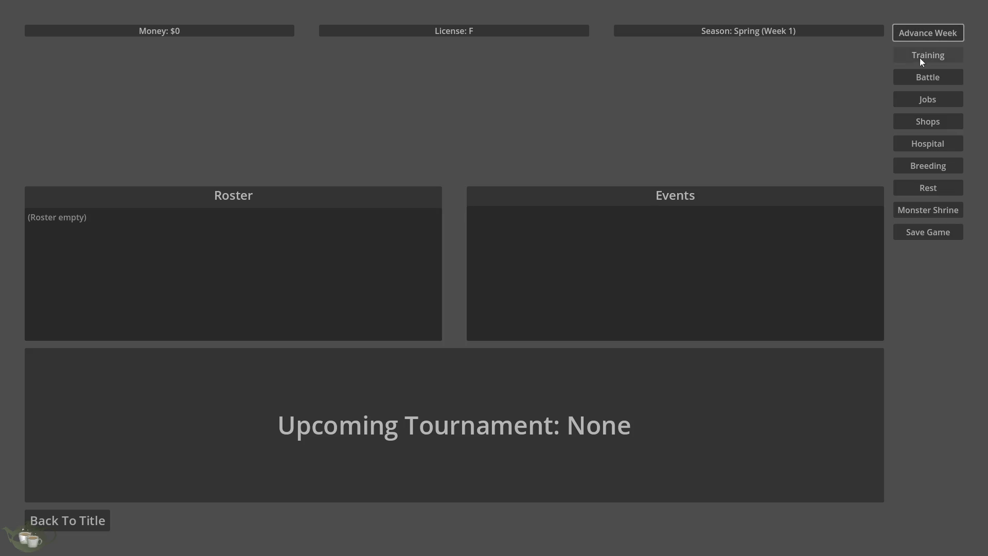
left_click(919, 102)
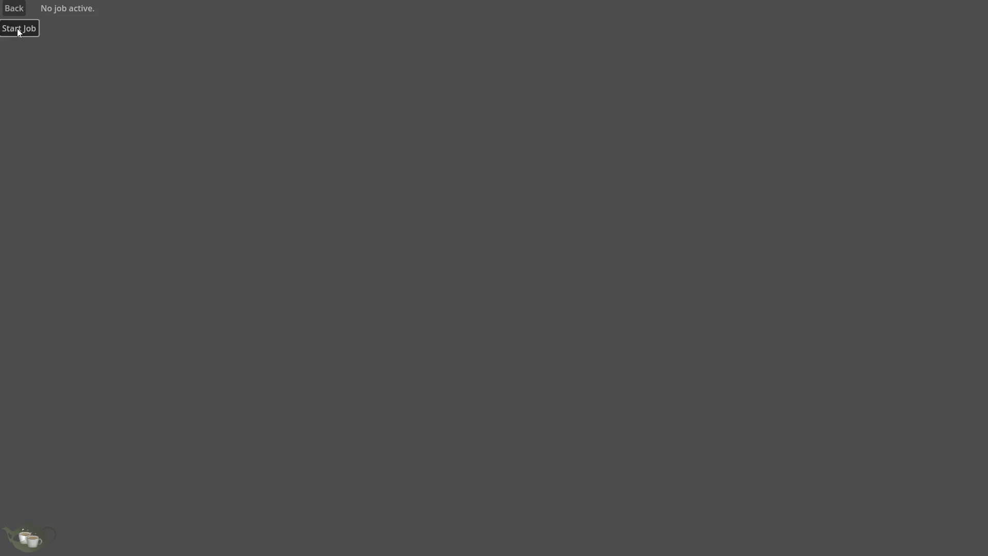
left_click(16, 9)
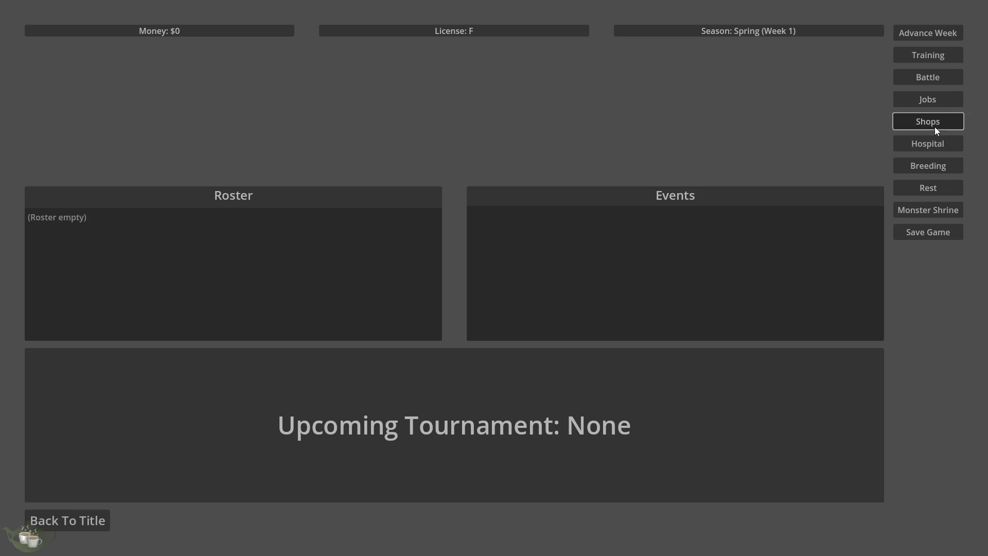
left_click(919, 231)
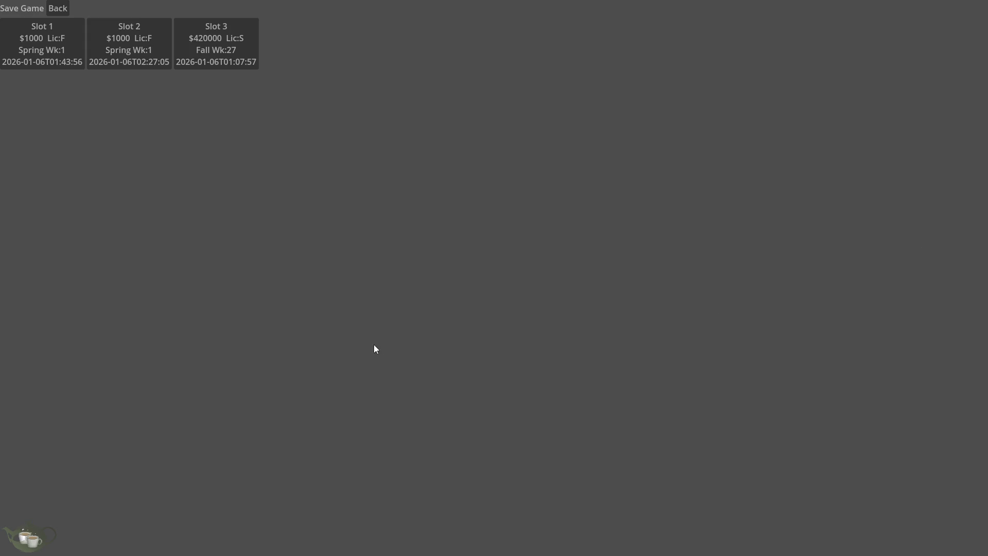
left_click(52, 7)
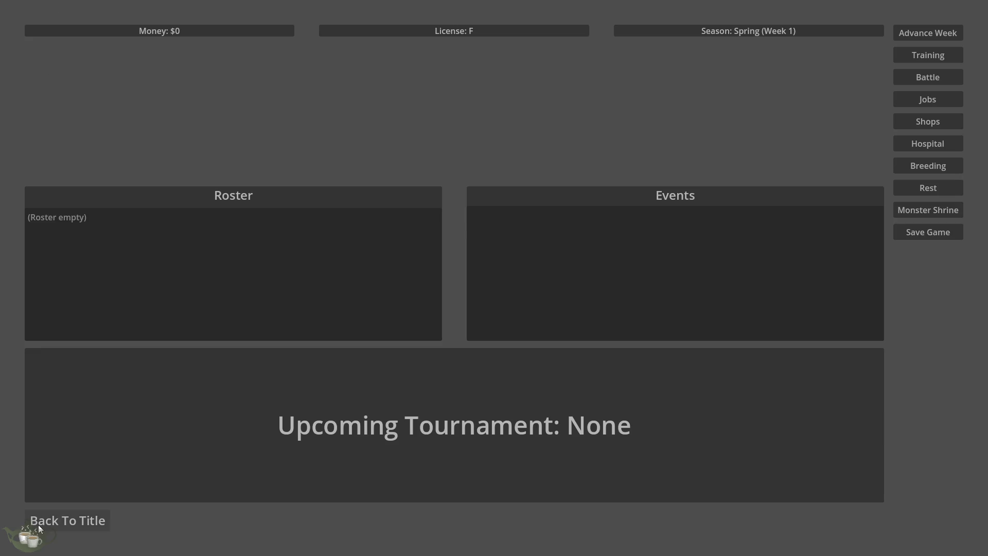
left_click(67, 520)
left_click(493, 313)
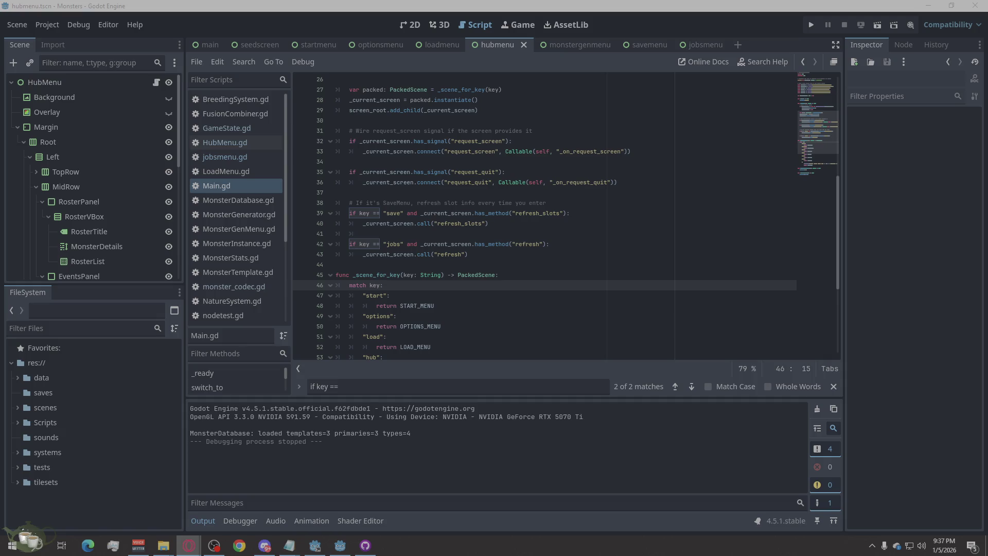
left_click(45, 504)
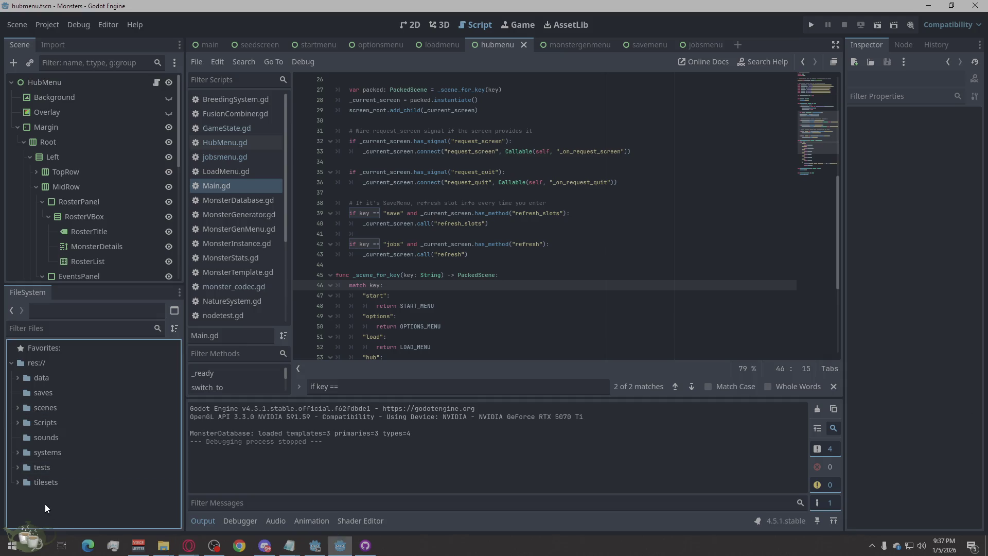
Create a Sprites folder under res:// and open it in the FileSystem dock
right_click(38, 362)
mouse_move(64, 368)
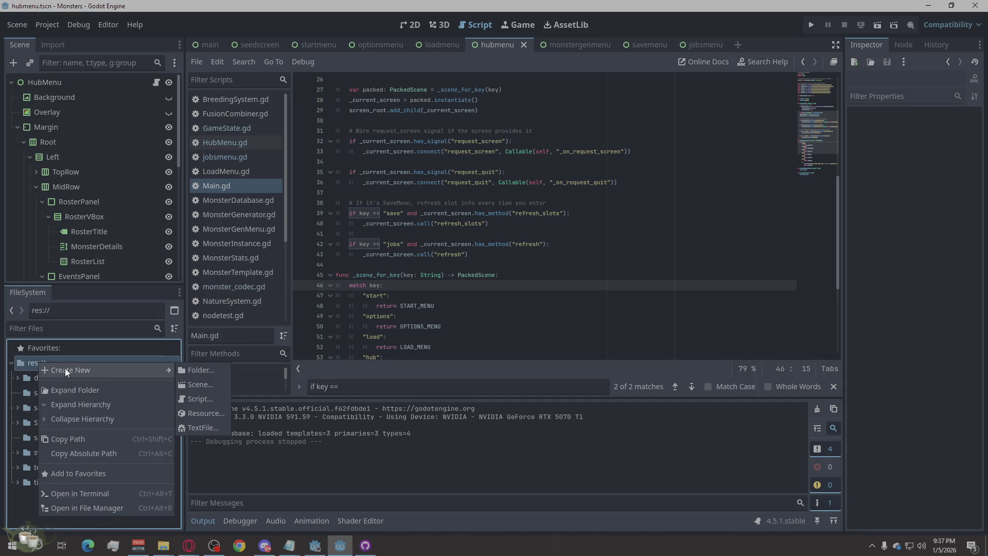
left_click(212, 368)
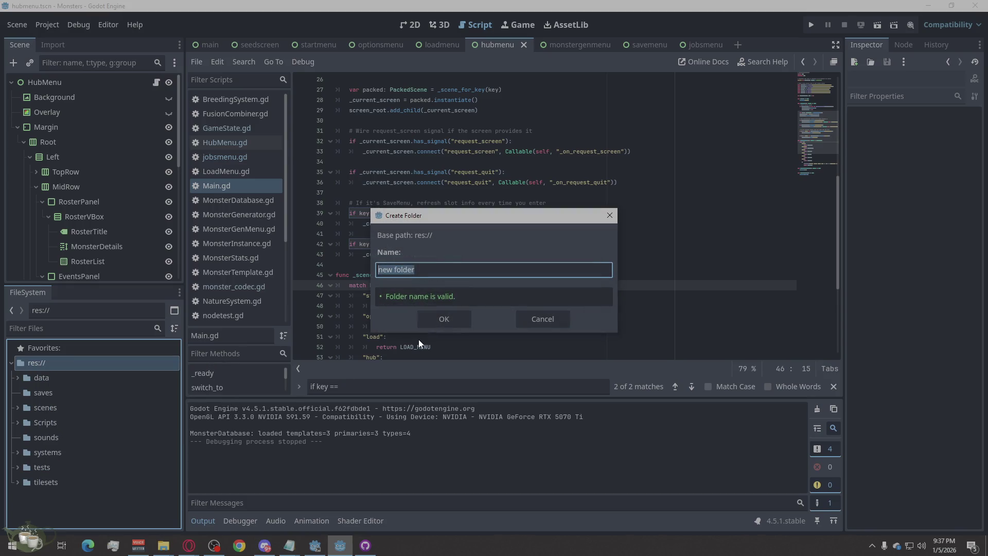
type("Spiites")
left_click(448, 321)
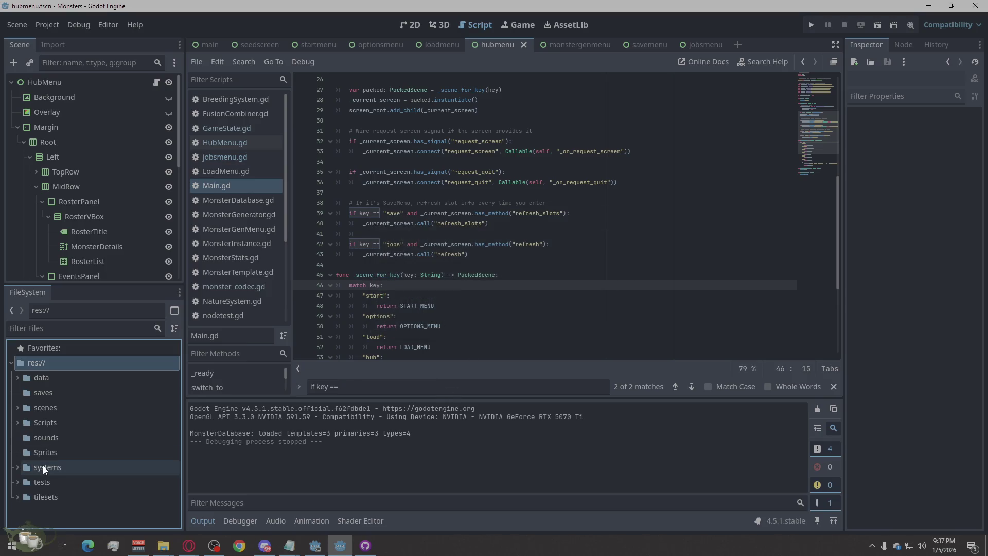
left_click(45, 453)
mouse_move(160, 551)
left_click(214, 511)
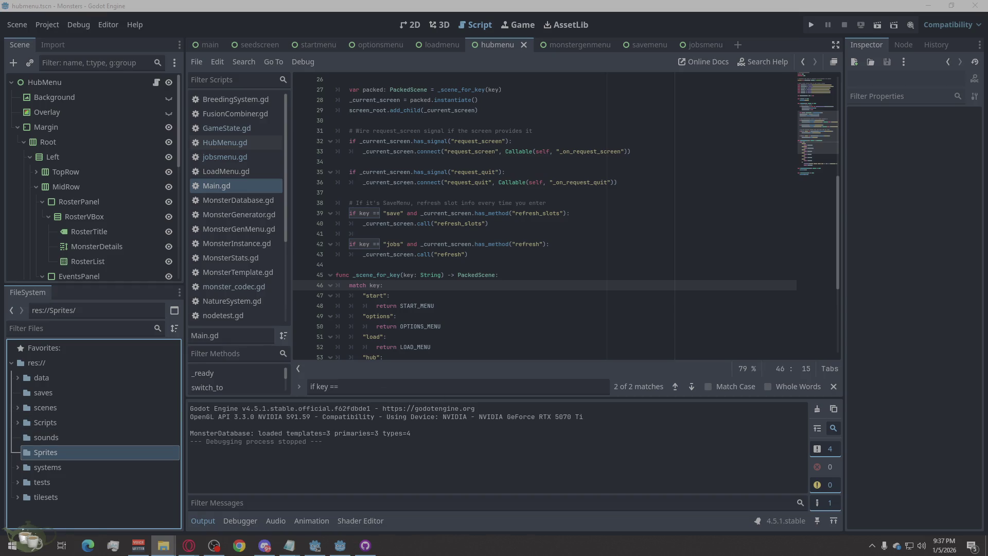
Drag slime_green_sheet.png from File Explorer into the project's Sprites folder
left_click(42, 455)
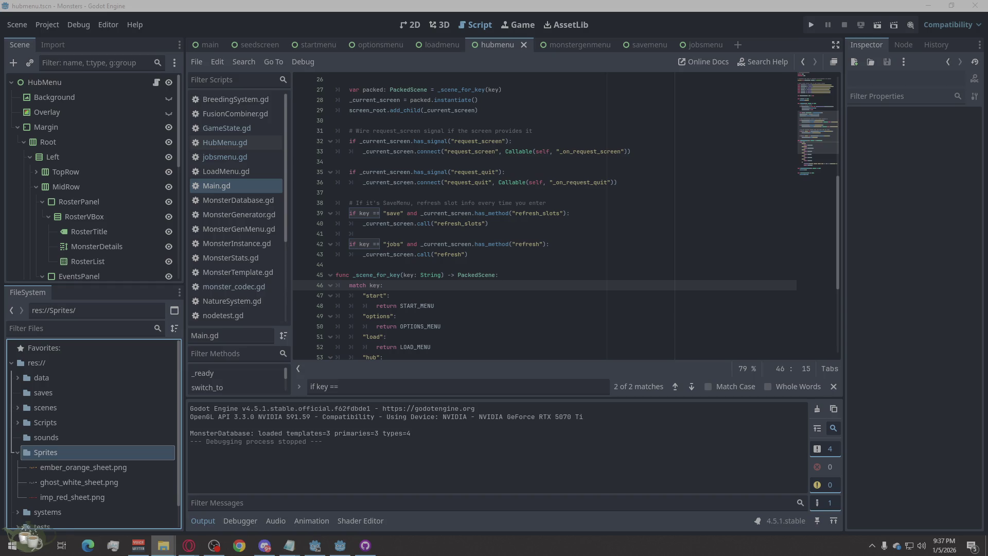
left_click_drag(253, 483, 58, 468)
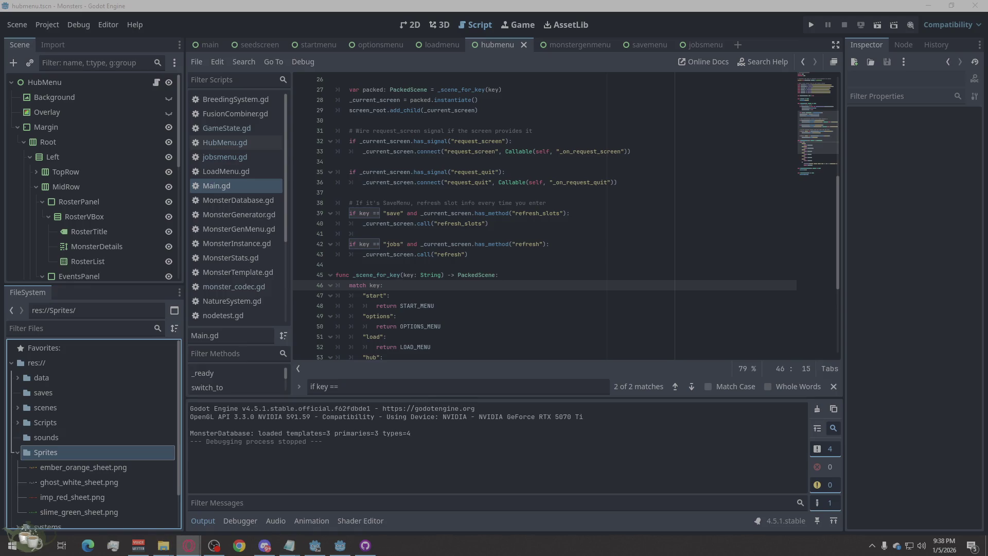
left_click(758, 42)
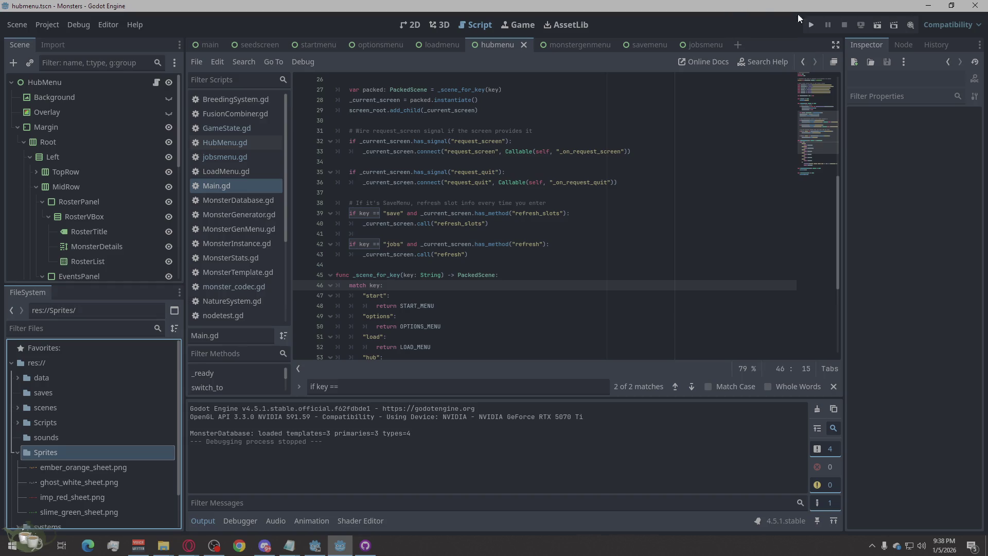
key("alt+Tab")
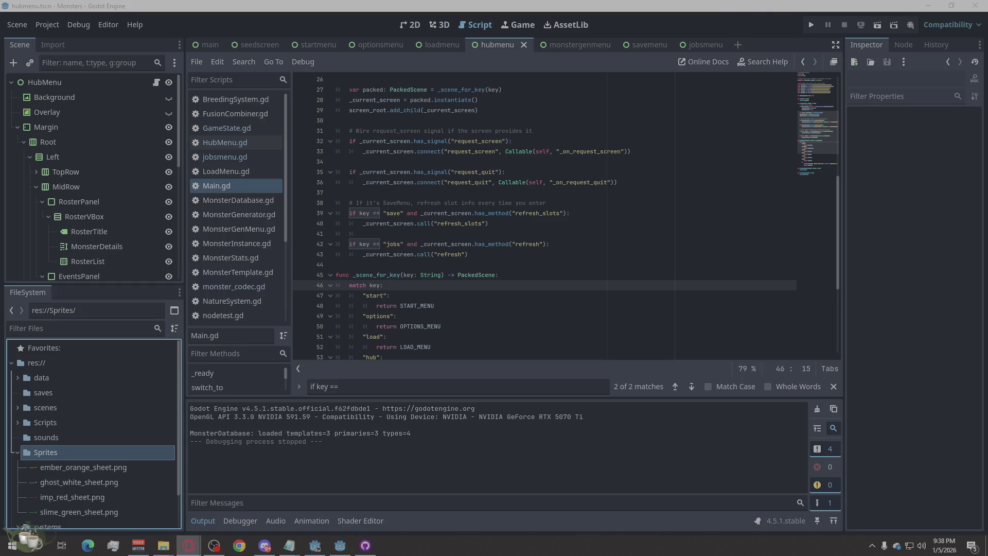
key("alt+Tab")
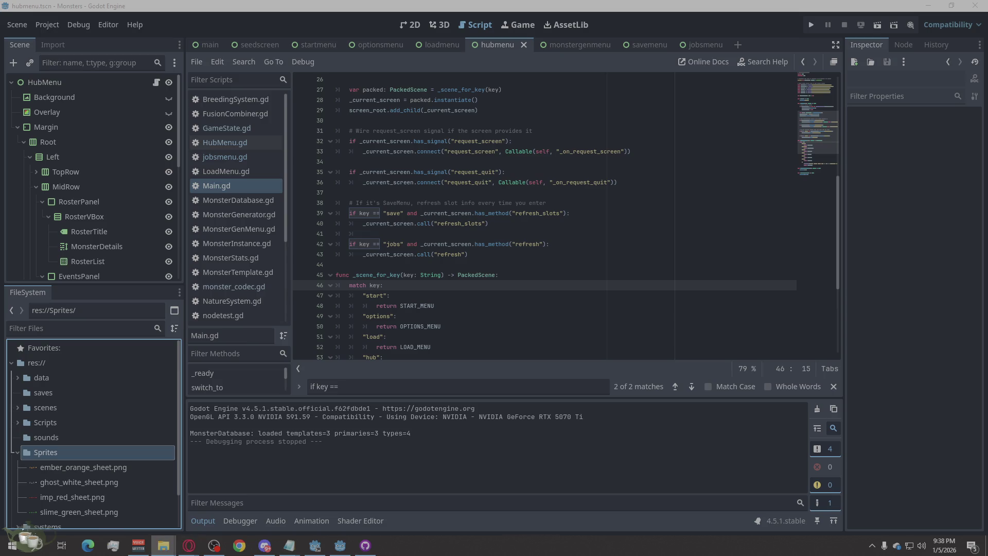
key("alt+Tab")
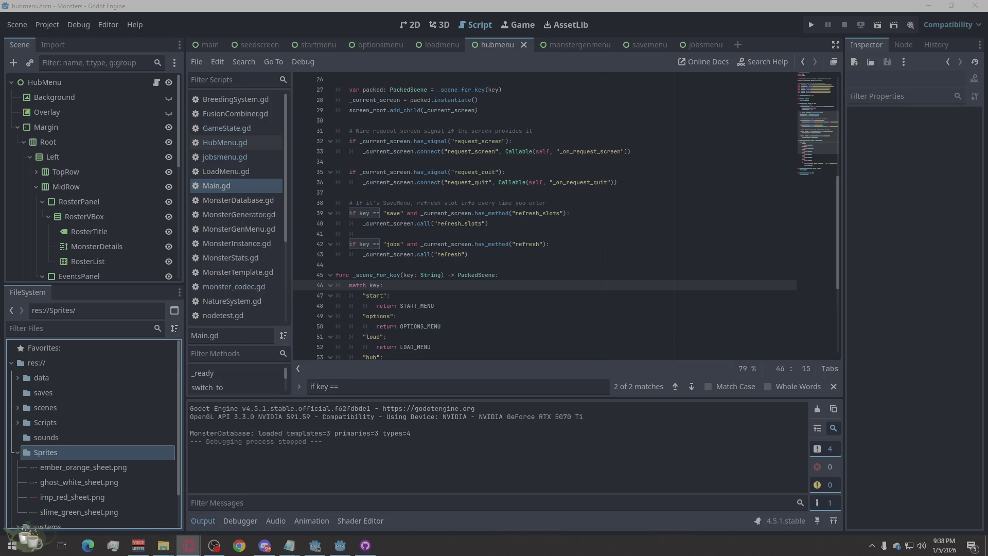
key("alt+Tab")
Start a new scene with a Node2D as its root
left_click(740, 47)
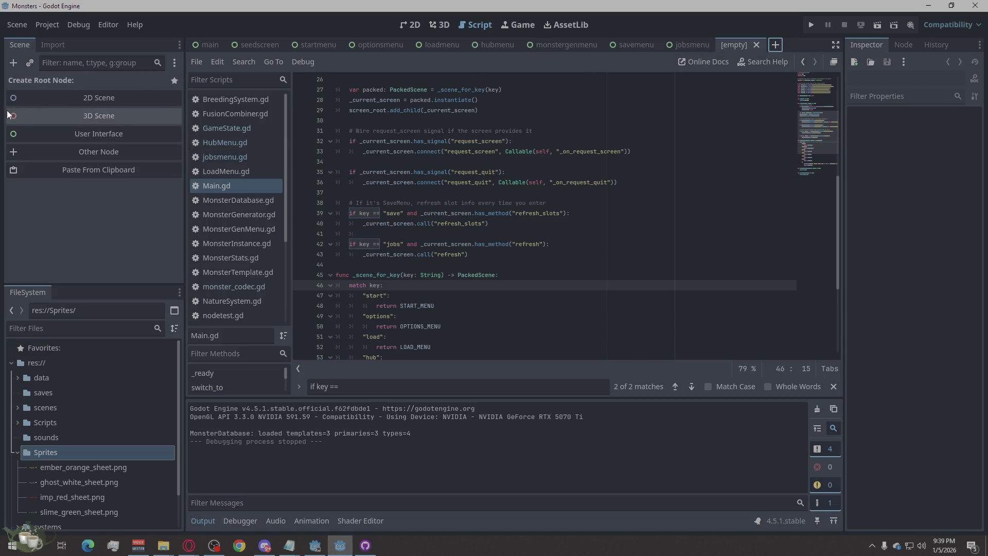
left_click(91, 152)
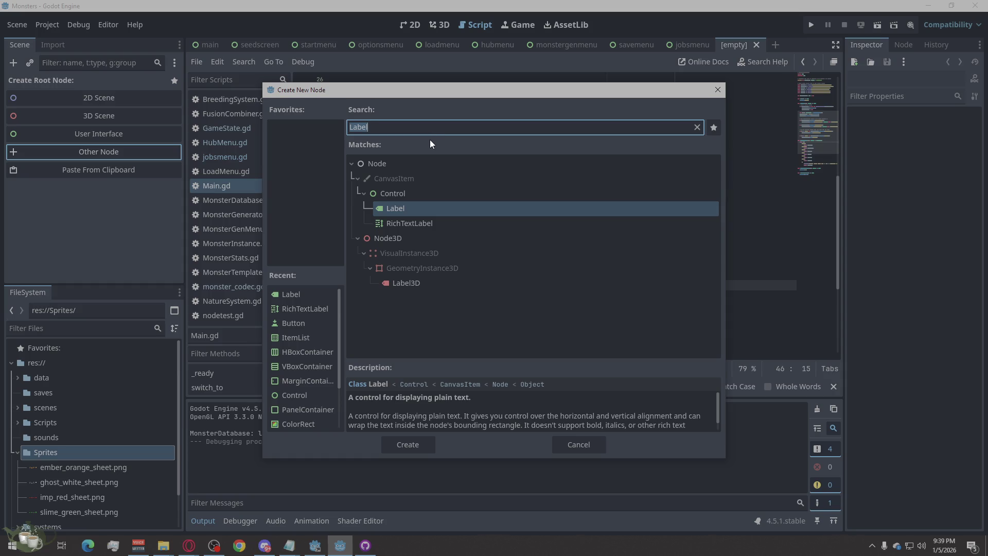
left_click(718, 90)
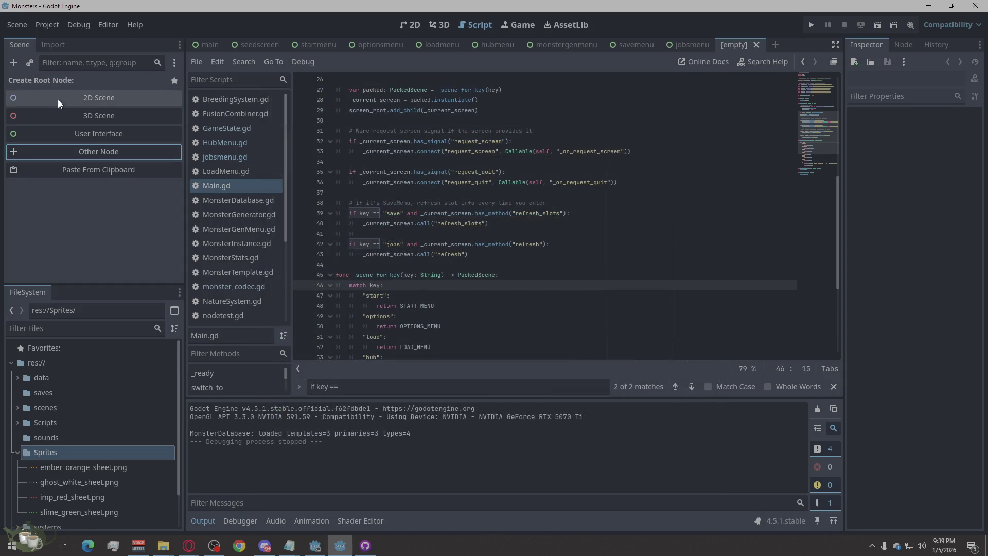
left_click(42, 97)
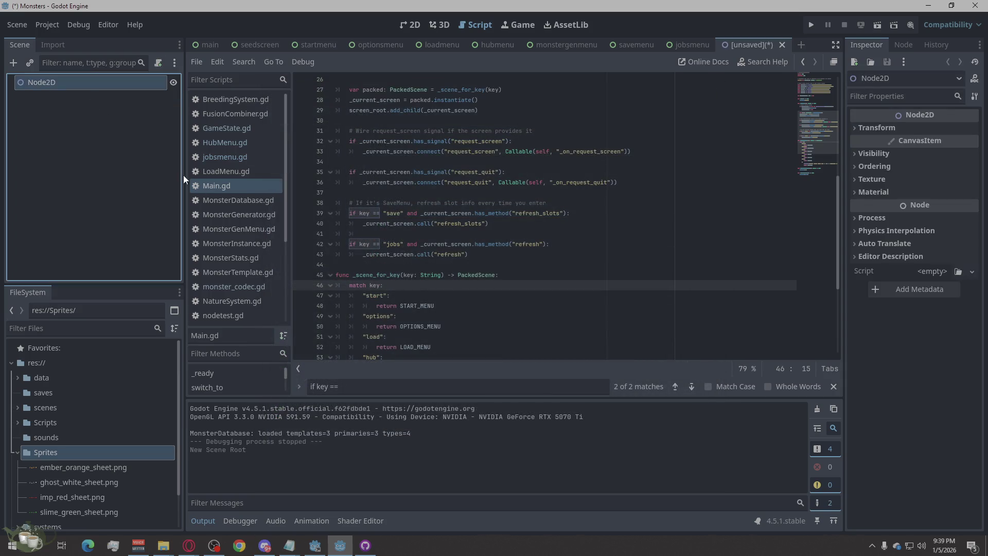
Add an AnimatedSprite2D child node under the Node2D root
right_click(69, 81)
left_click(141, 91)
type("anima")
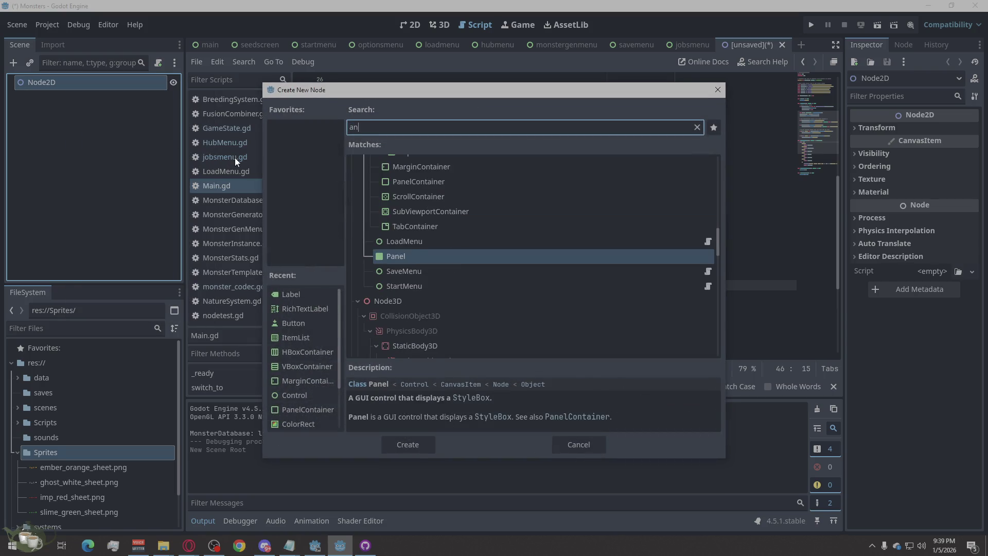
type("ted")
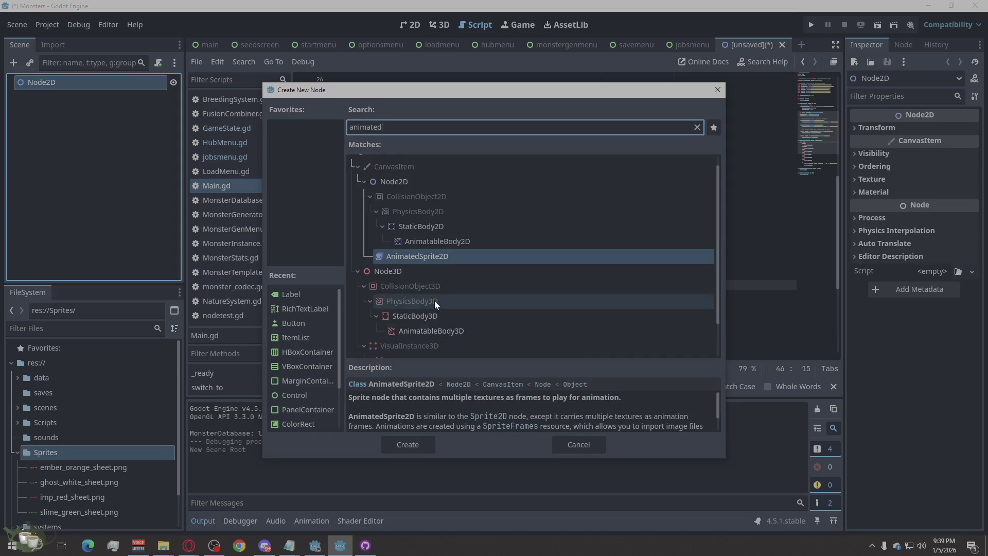
left_click(394, 444)
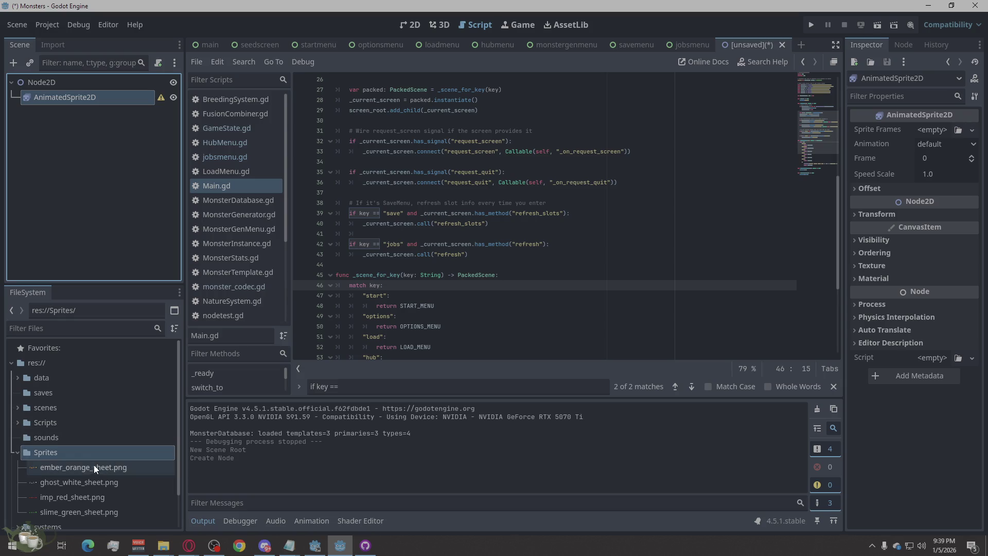
mouse_move(85, 468)
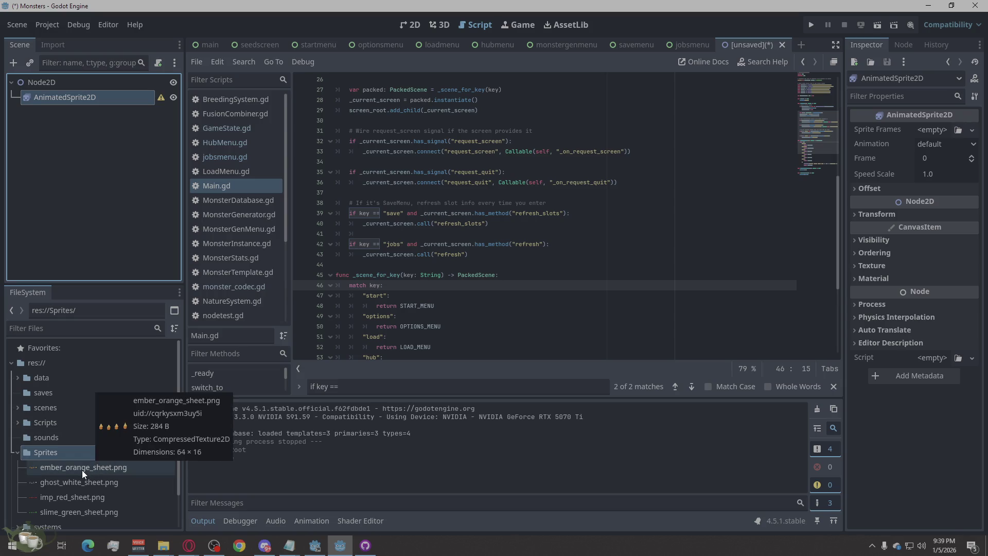
left_click(421, 28)
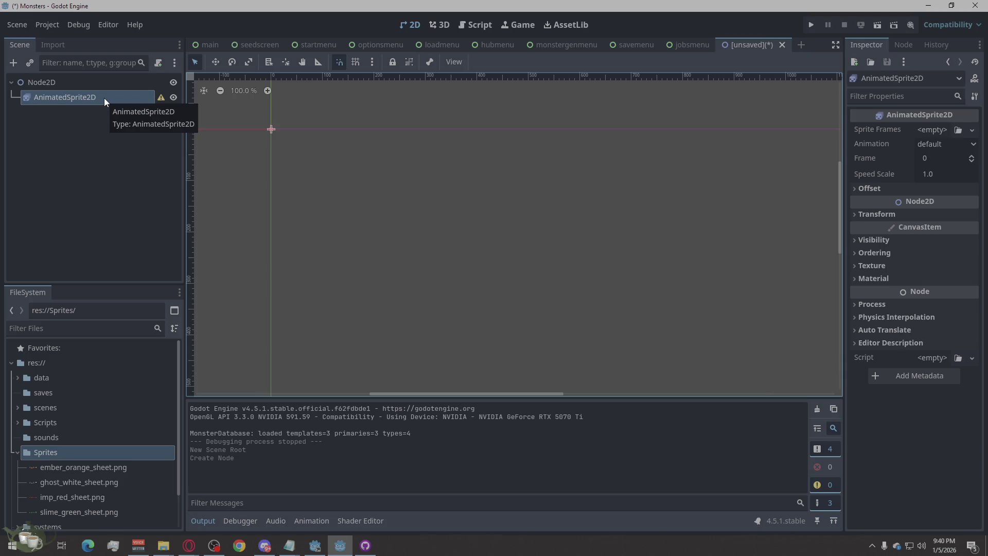
Read and dismiss the AnimatedSprite2D configuration warning, then cancel adding a Sprite2D child
left_click(161, 98)
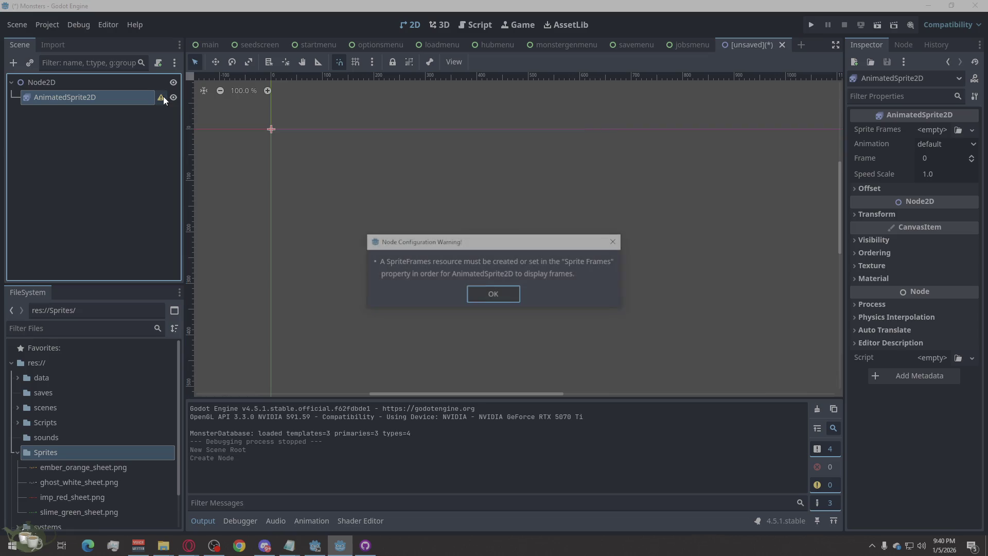
left_click(490, 295)
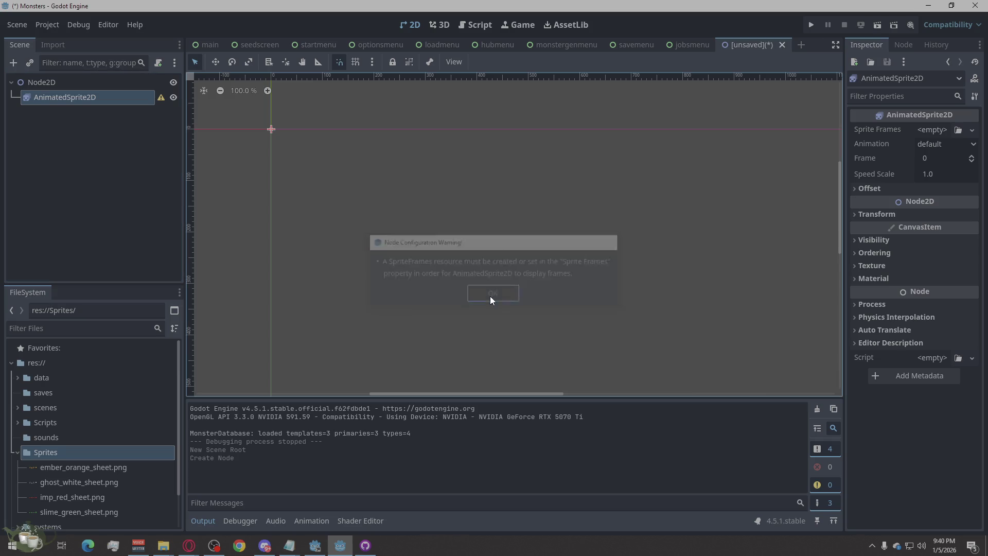
right_click(75, 97)
left_click(103, 102)
type("spri")
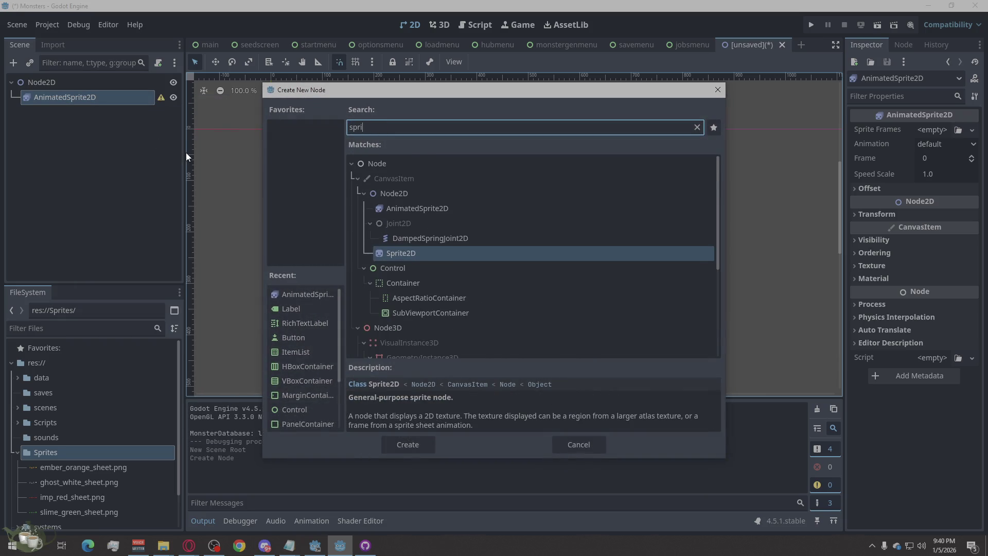
type("te")
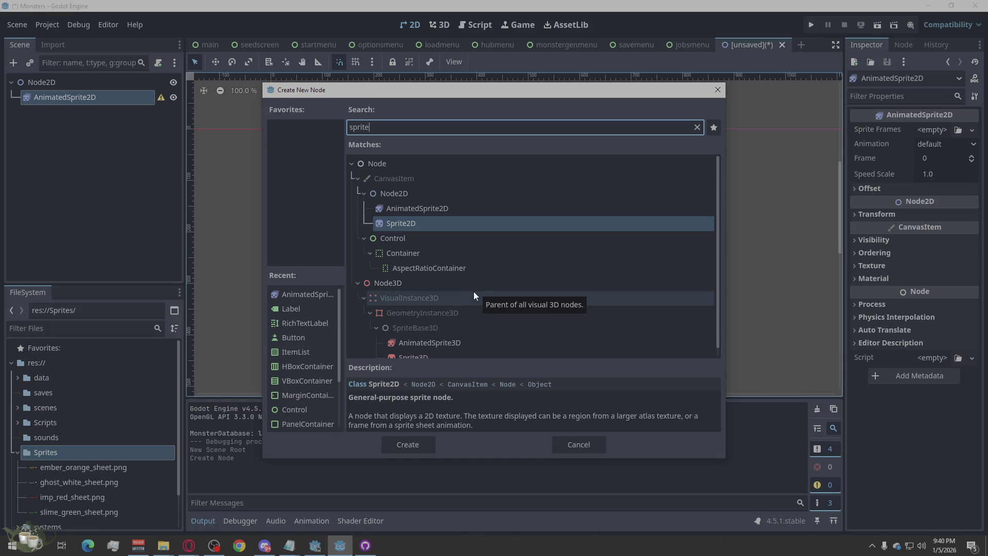
scroll(500, 257, "down", 1)
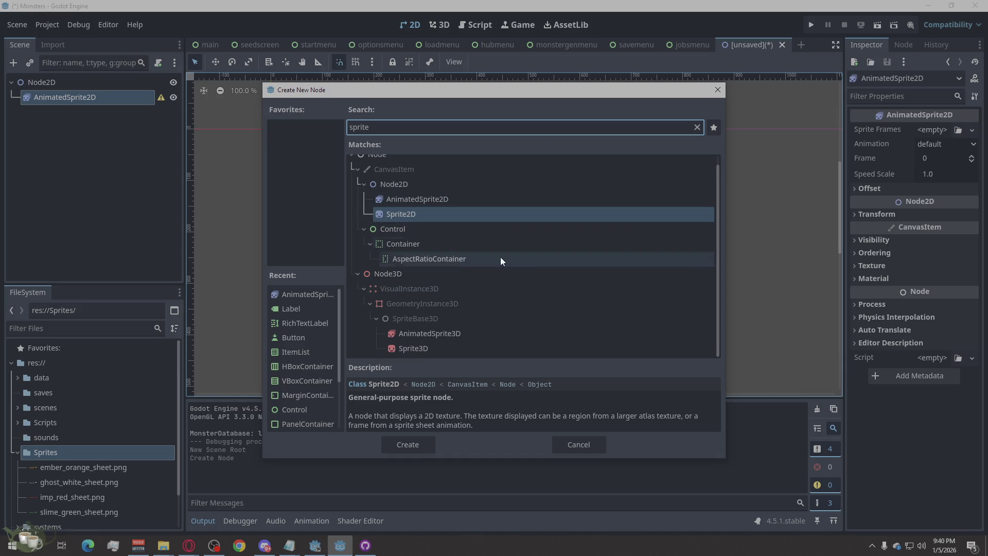
left_click(597, 443)
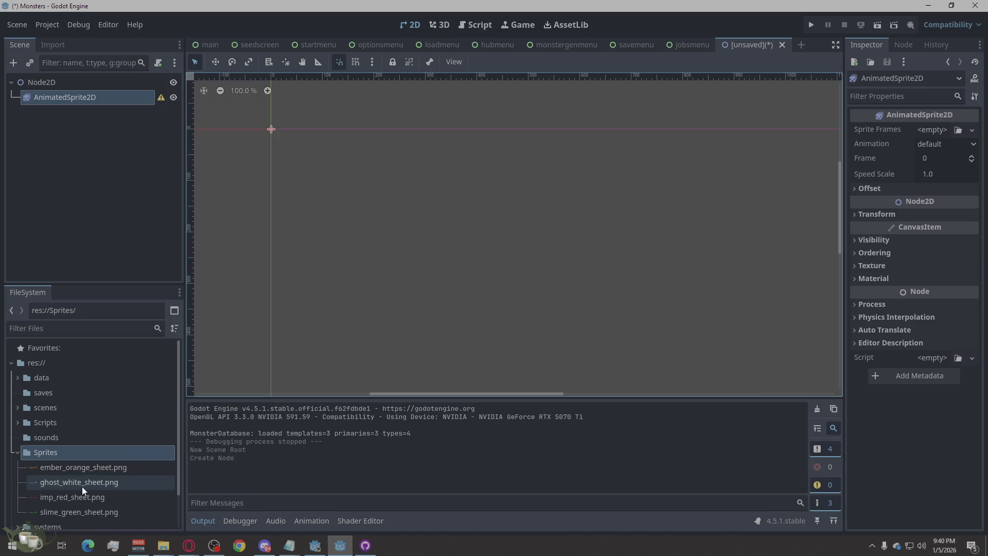
left_click(85, 471)
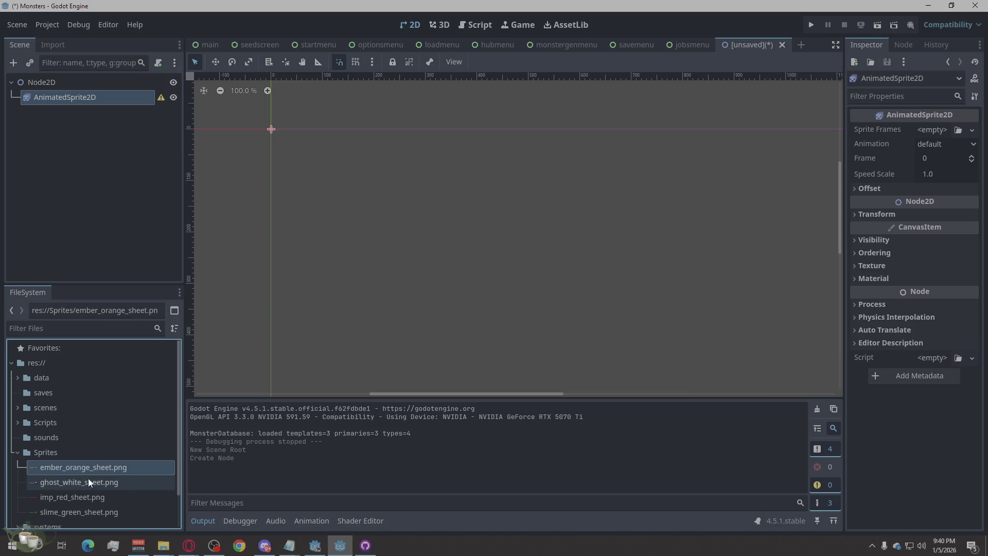
Try assigning ember_orange_sheet.png directly as the AnimatedSprite2D's sprite frames
mouse_move(85, 469)
left_mouse_down()
mouse_move(782, 286)
mouse_move(932, 130)
mouse_move(447, 350)
mouse_move(104, 474)
mouse_move(94, 465)
mouse_move(951, 155)
mouse_move(957, 126)
mouse_move(214, 460)
mouse_move(72, 473)
left_mouse_up()
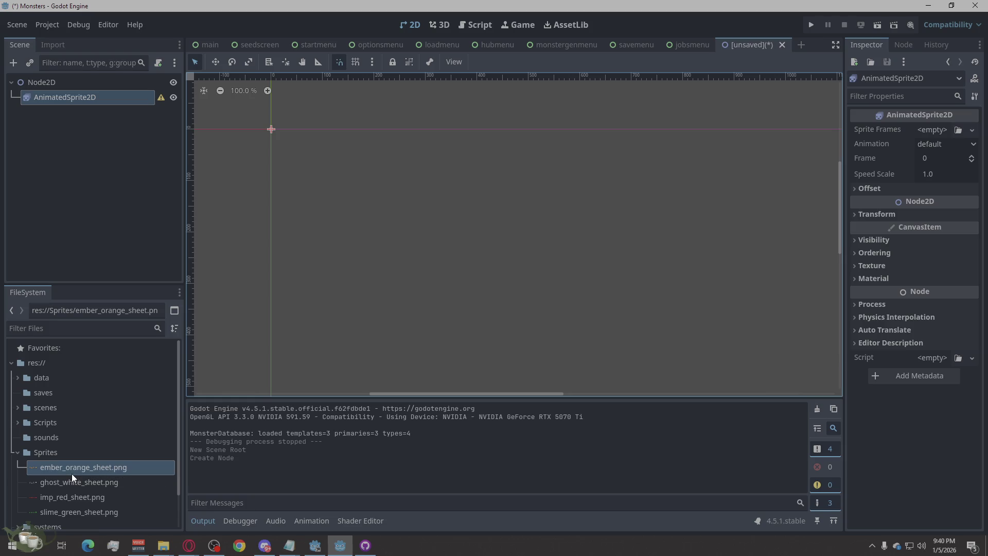
left_click(313, 519)
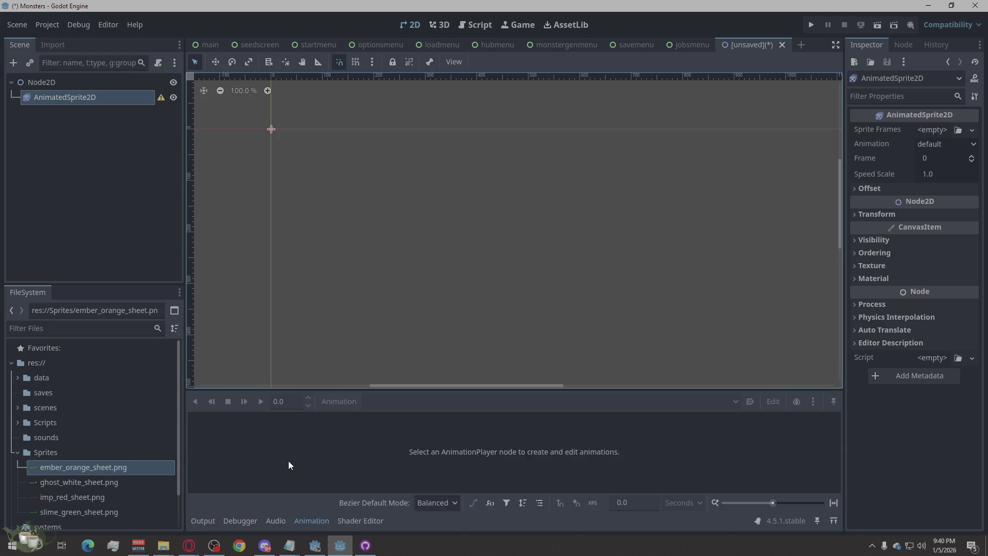
right_click(98, 475)
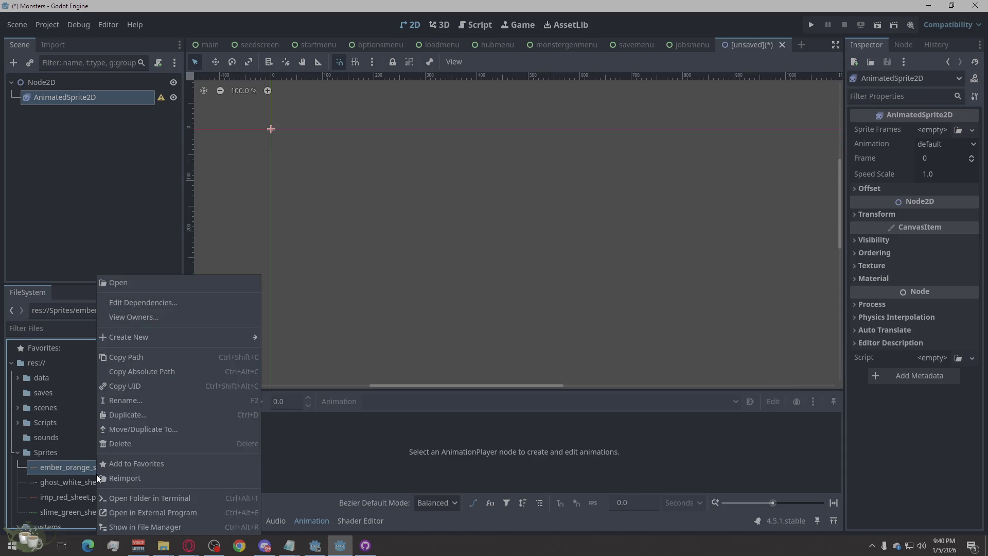
left_click(51, 471)
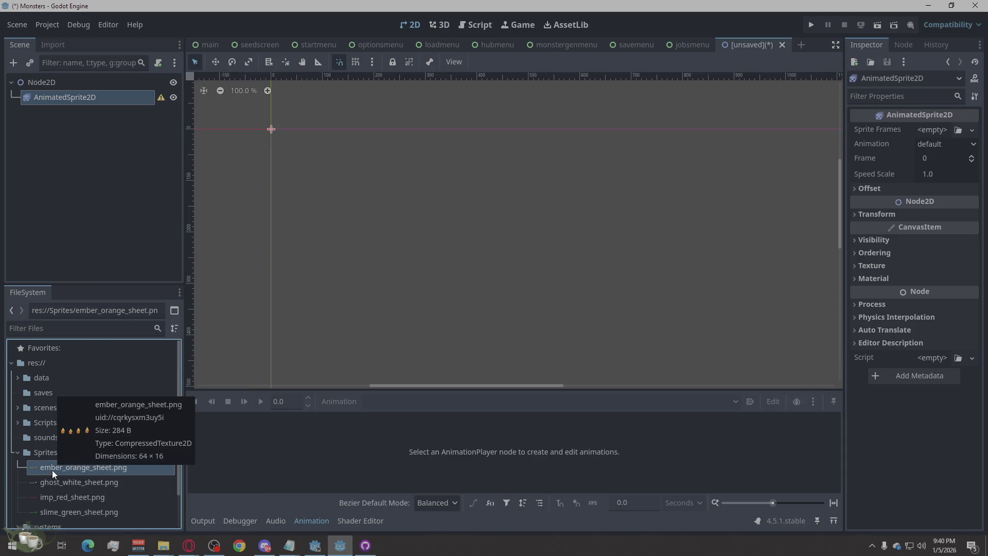
left_click(958, 130)
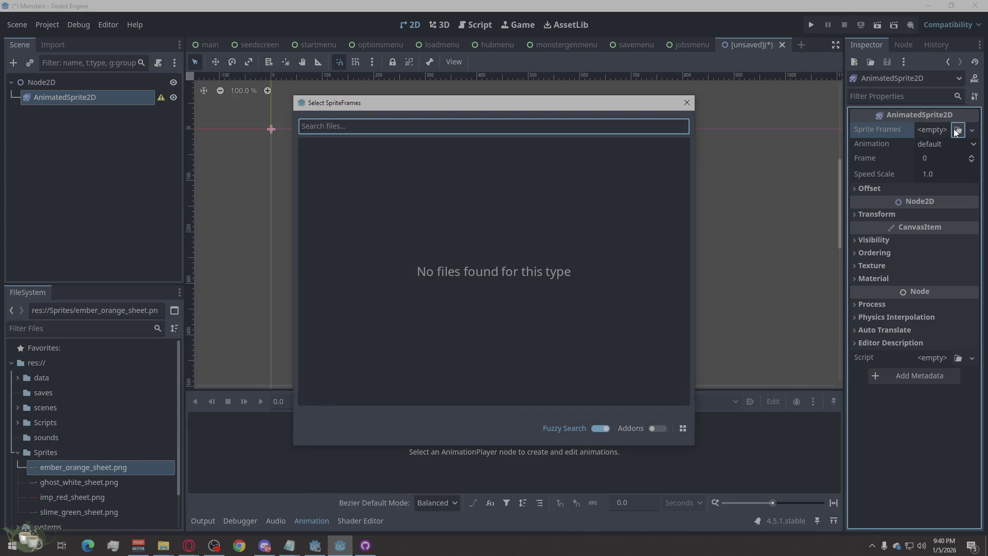
left_click(688, 101)
Assign a New SpriteFrames resource to the AnimatedSprite2D's Sprite Frames property
left_click(943, 129)
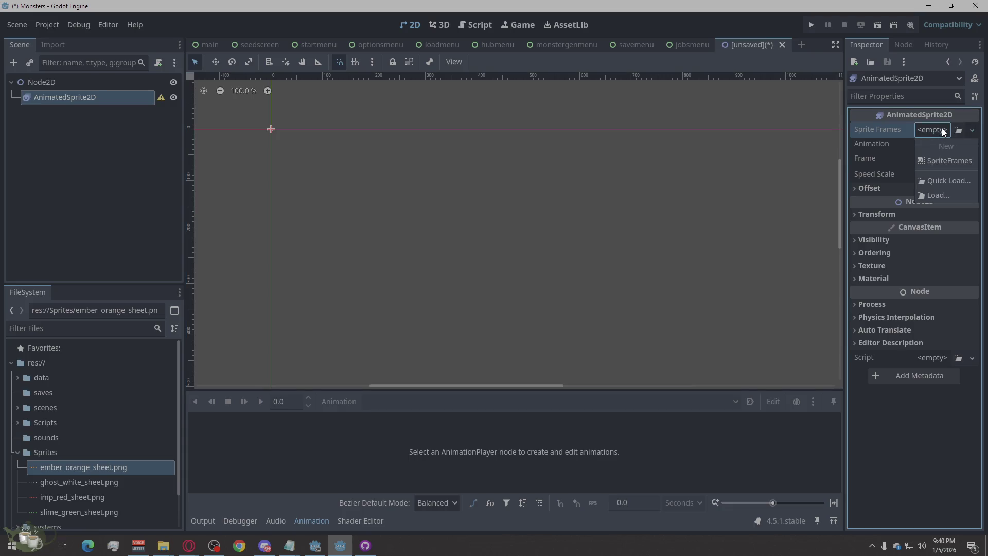
left_click(941, 160)
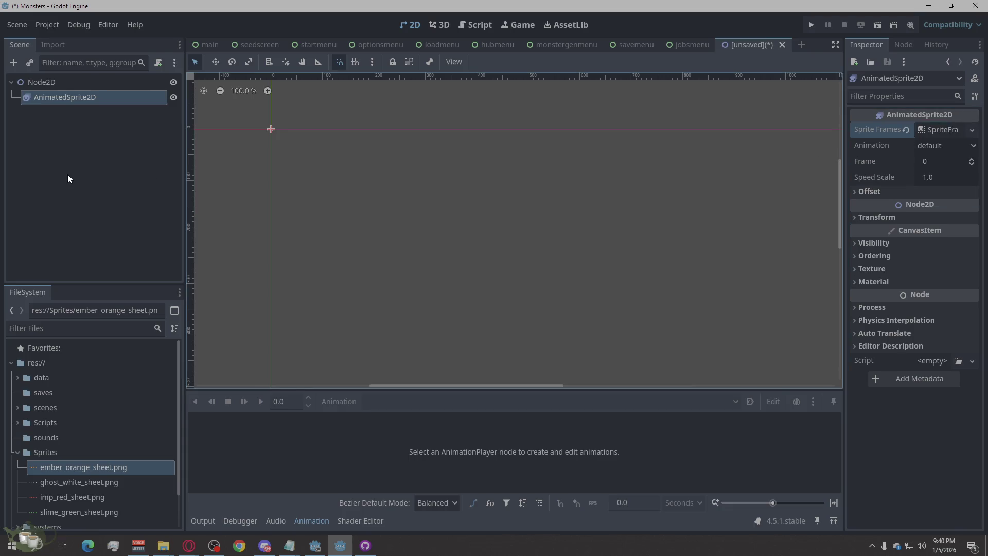
left_click(162, 116)
left_click(135, 98)
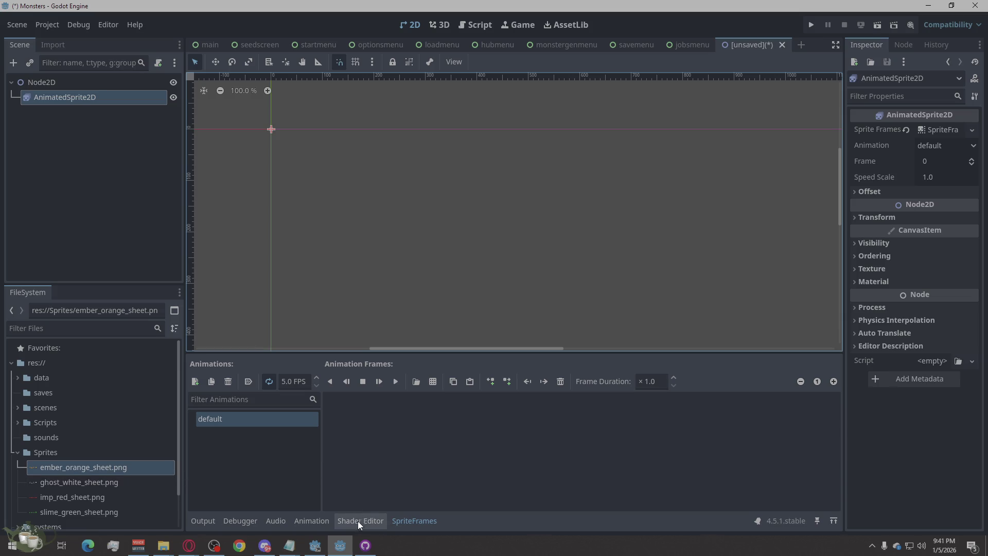
Open the 'Add frames from sprite sheet' file picker in the SpriteFrames panel
left_click(323, 521)
left_click(403, 518)
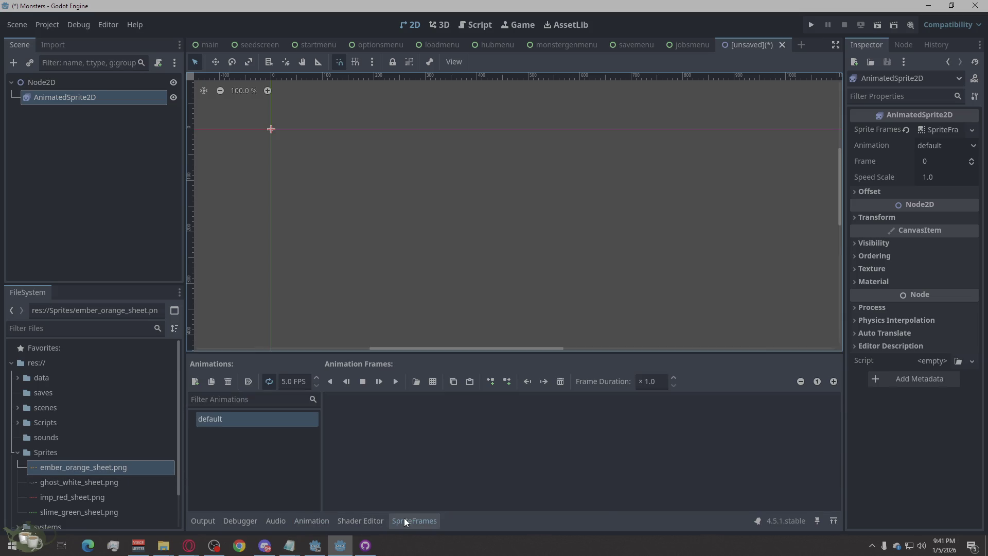
mouse_move(55, 469)
left_mouse_down()
mouse_move(425, 439)
mouse_move(262, 438)
mouse_move(252, 420)
mouse_move(93, 467)
left_mouse_up()
left_click(308, 522)
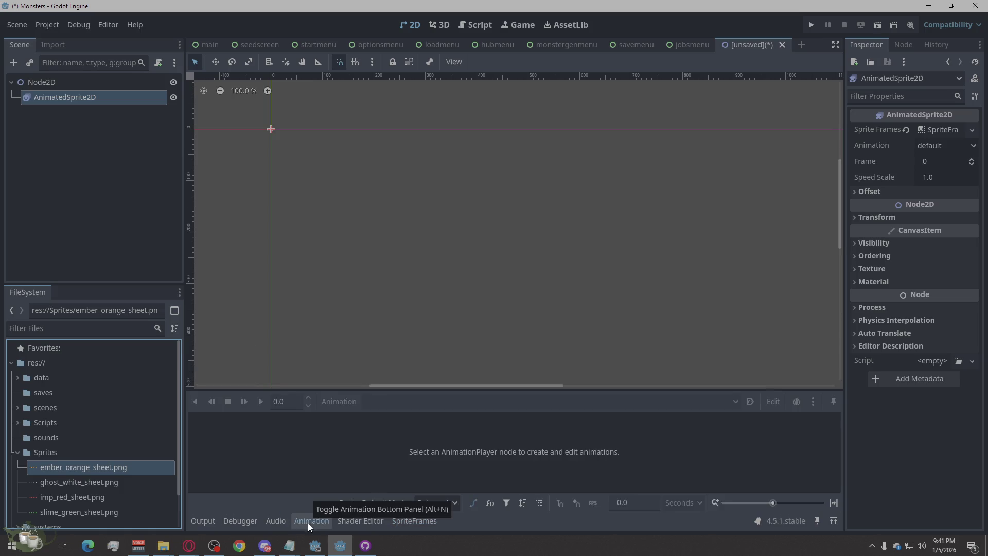
mouse_move(74, 468)
left_mouse_down()
mouse_move(353, 453)
mouse_move(656, 507)
mouse_move(373, 470)
mouse_move(381, 479)
left_mouse_up()
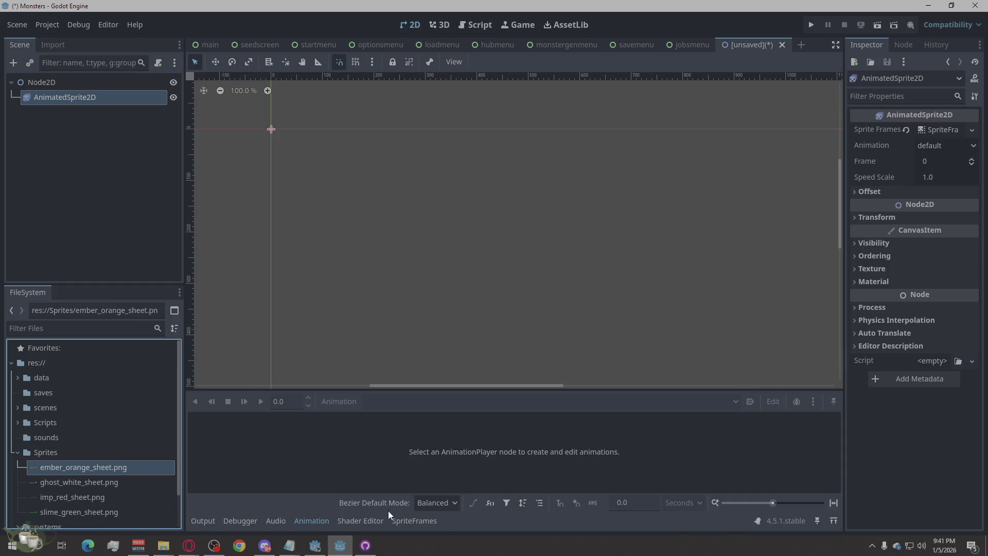
left_click(403, 523)
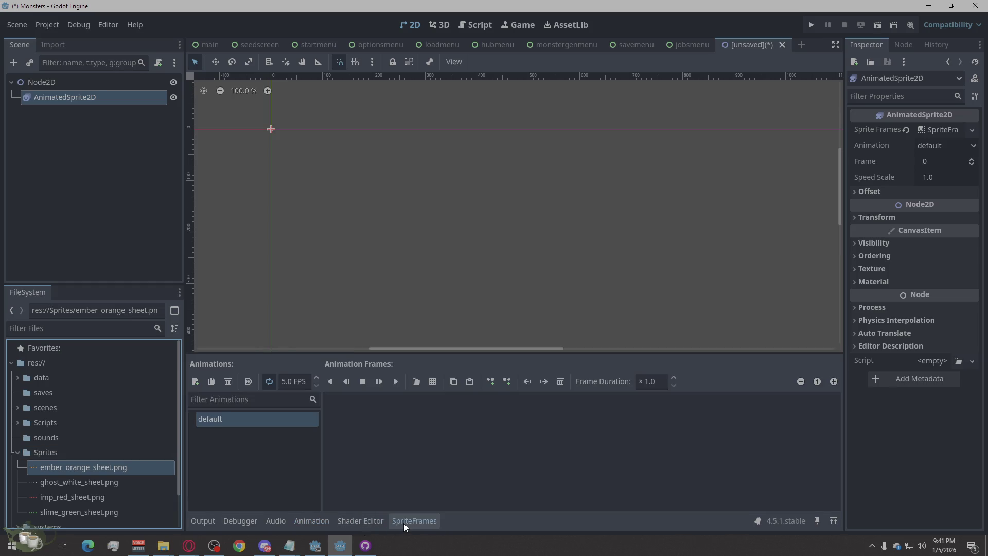
left_click(434, 383)
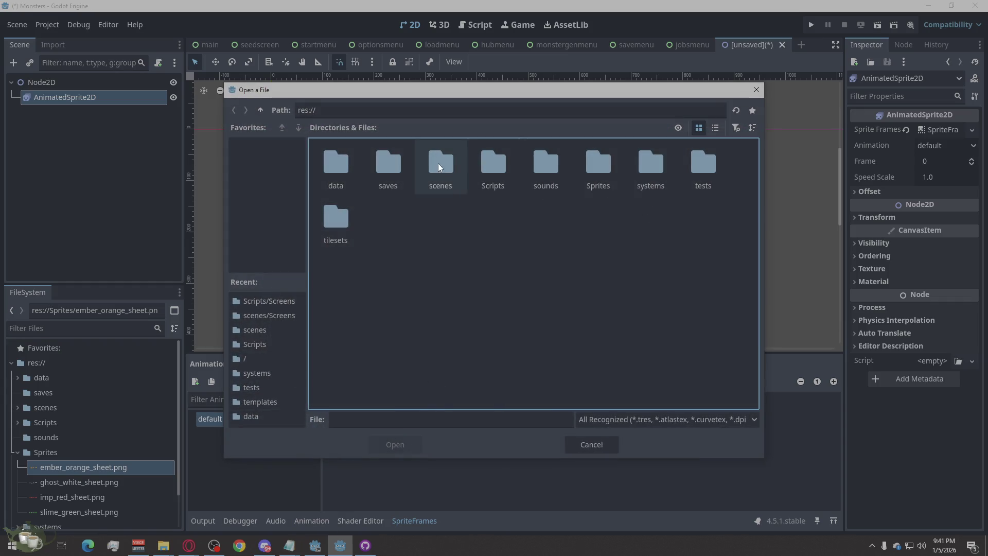
Slice Sprites/ember_orange_sheet.png with Vertical 1 and add all 4 frames to the default animation
double_click(616, 177)
double_click(330, 163)
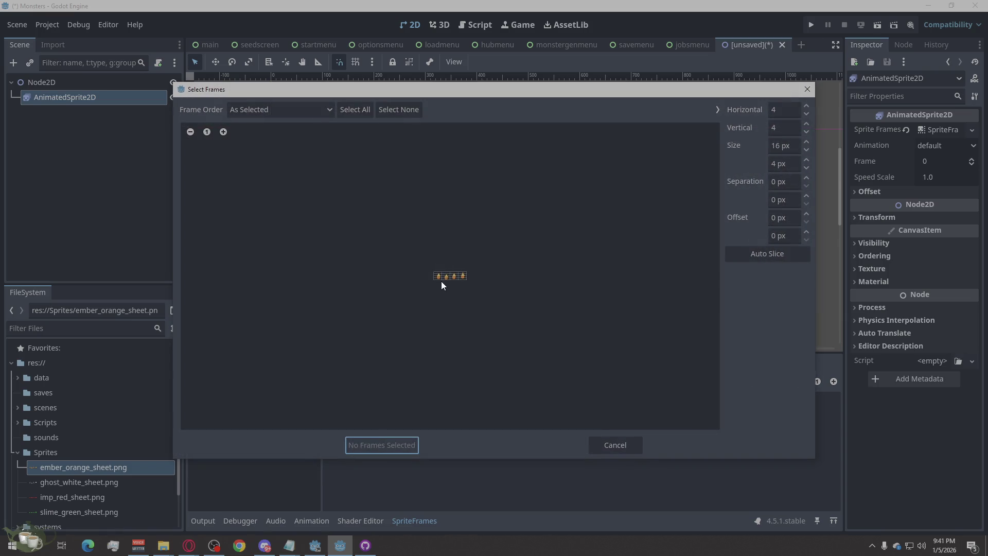
scroll(438, 285, "up", 10)
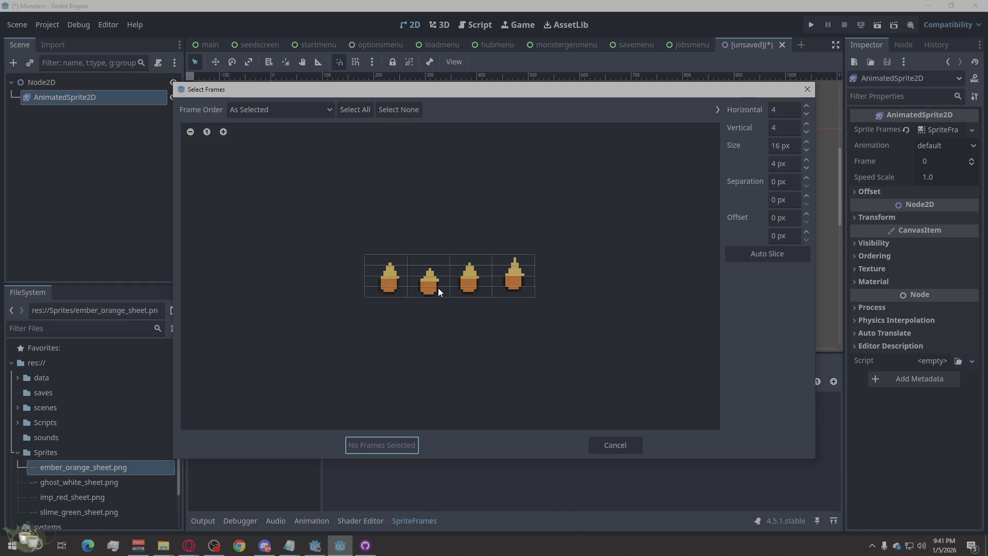
left_click(780, 129)
type("1")
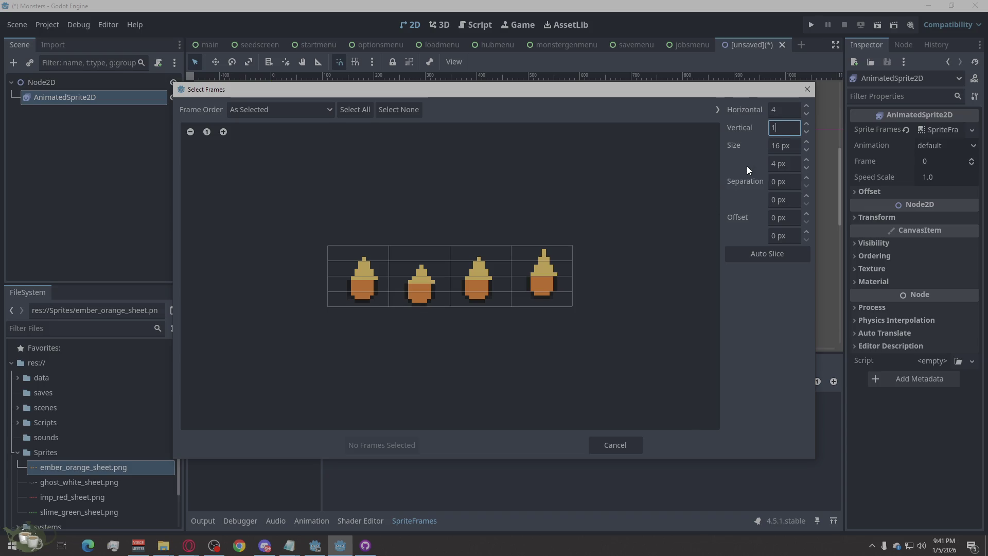
left_click(783, 109)
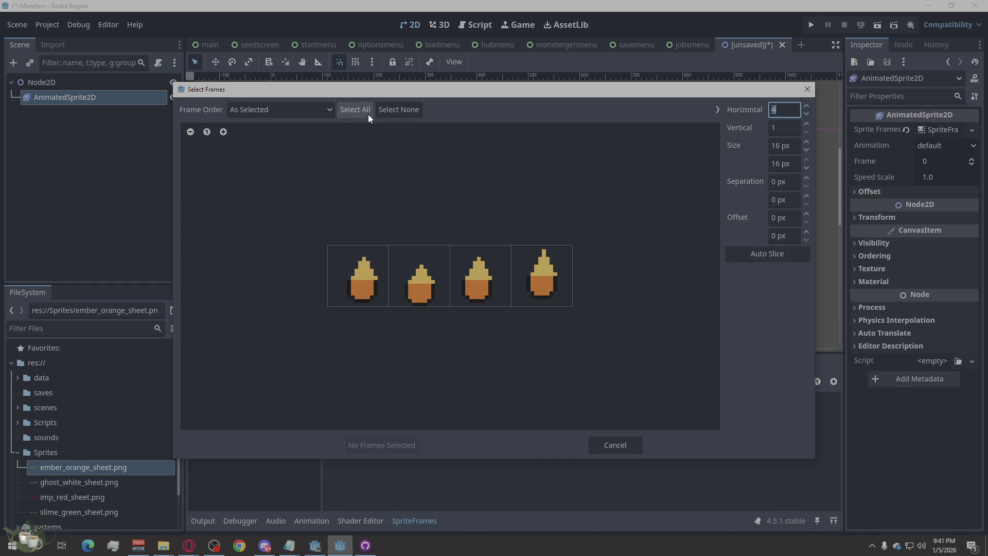
left_click_drag(362, 279, 525, 286)
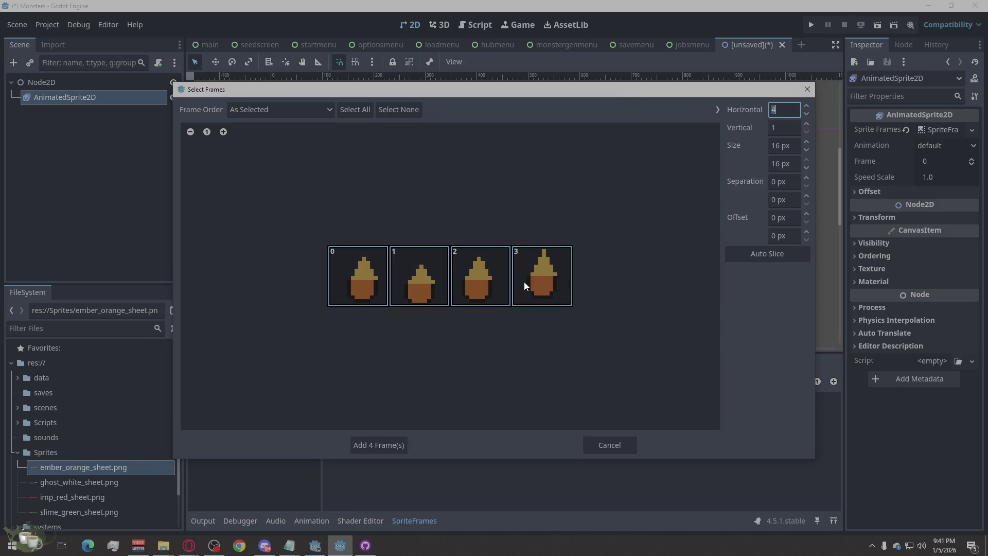
left_click(386, 438)
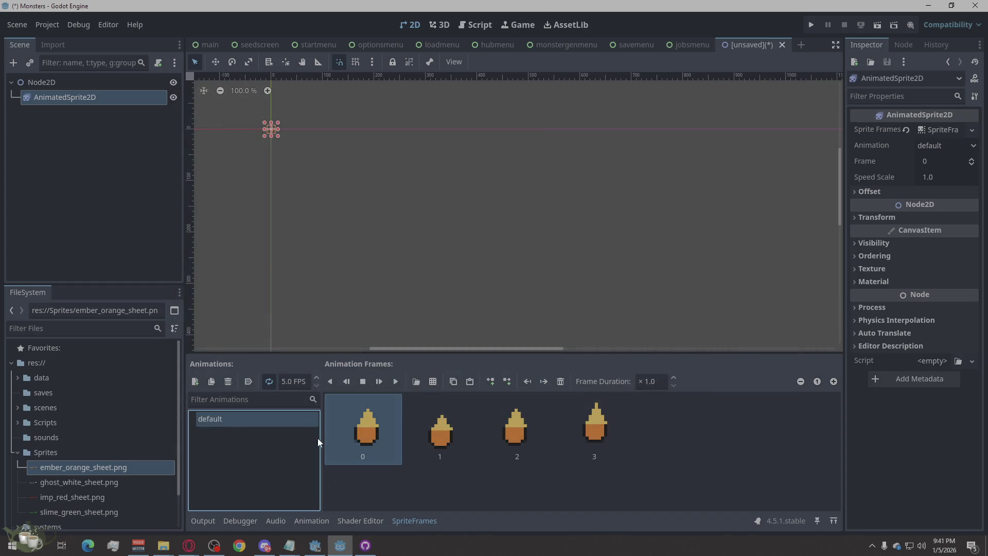
Centre the sprite in the canvas and open Project Settings
scroll(257, 177, "up", 8)
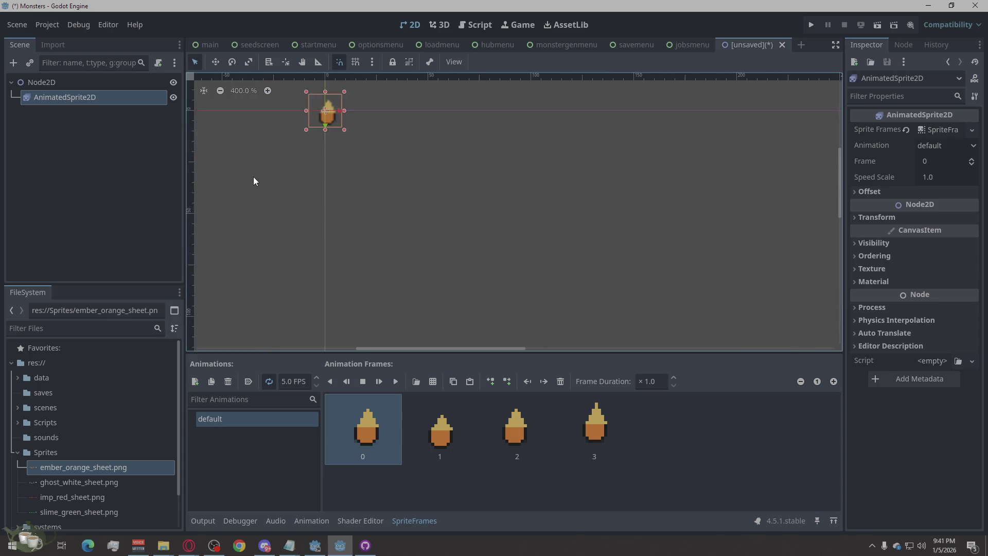
left_click_drag(307, 107, 350, 165)
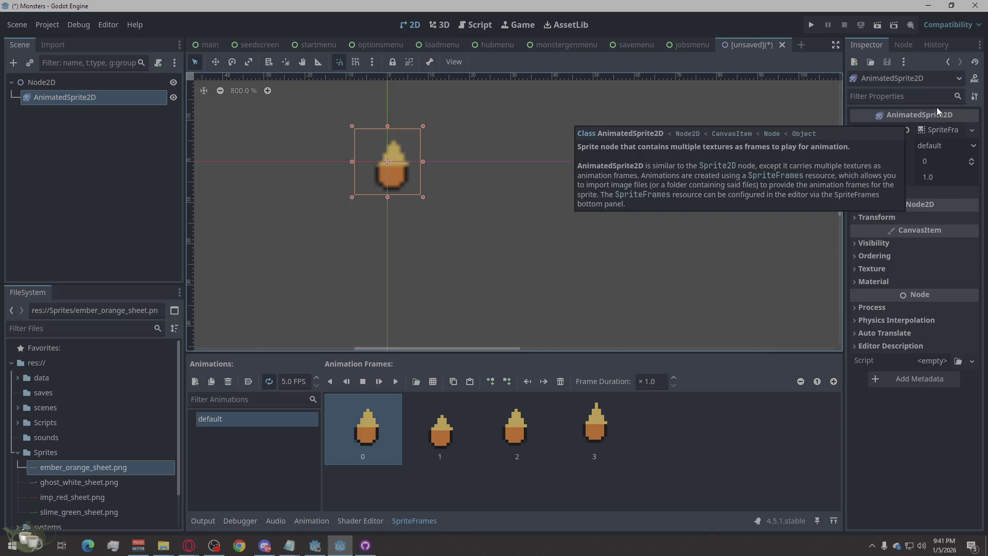
left_click(51, 26)
left_click(98, 41)
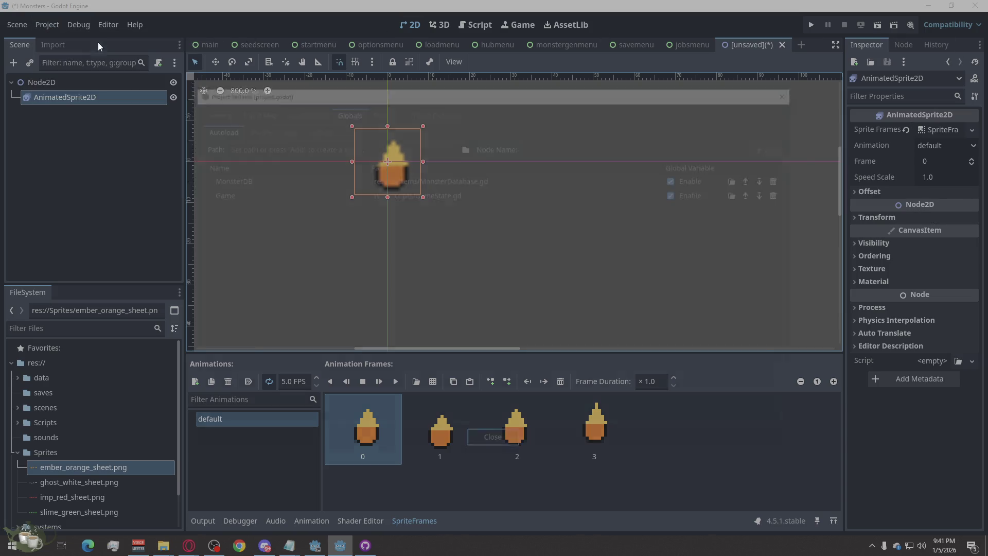
Search the General project settings for 'smooth' to find Run's Delta Smoothing
left_click(267, 146)
type("s")
left_click(209, 109)
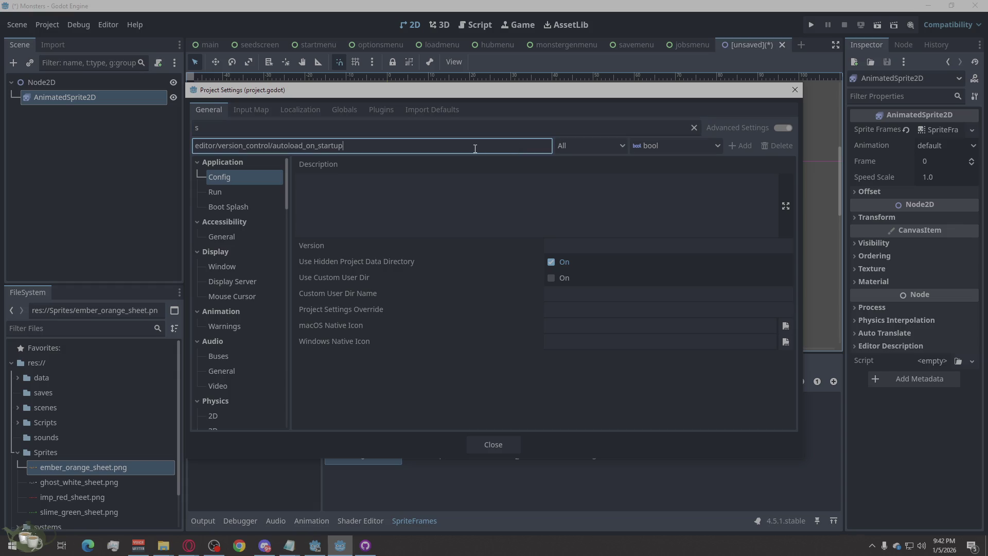
type("m")
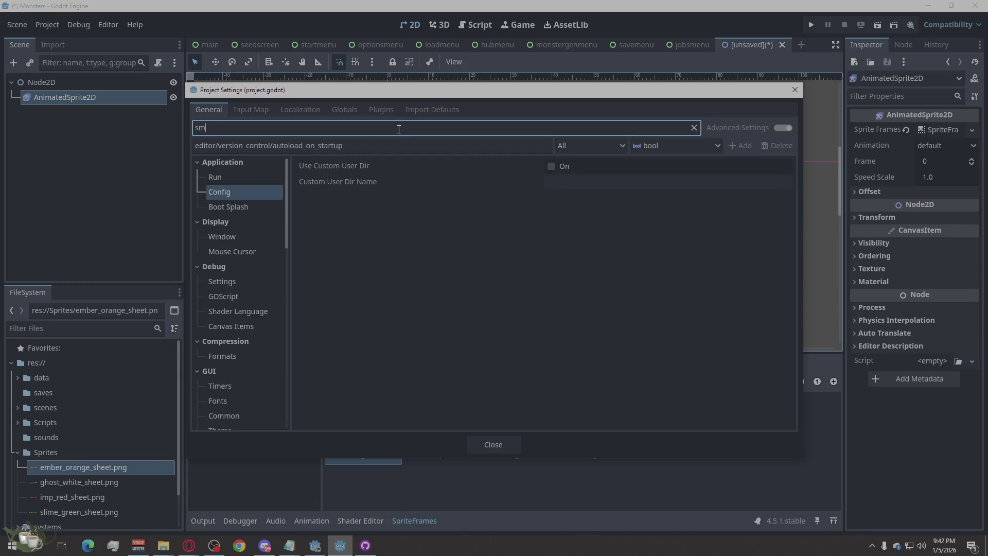
type("ooth")
left_click(244, 180)
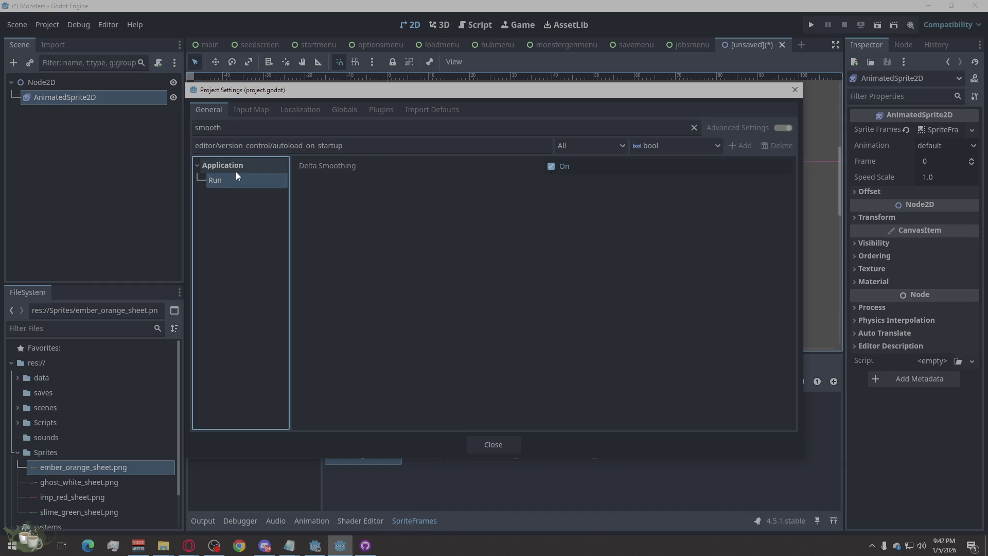
Search the settings for 'edge' and browse the Rendering Anti Aliasing results
left_click(283, 131)
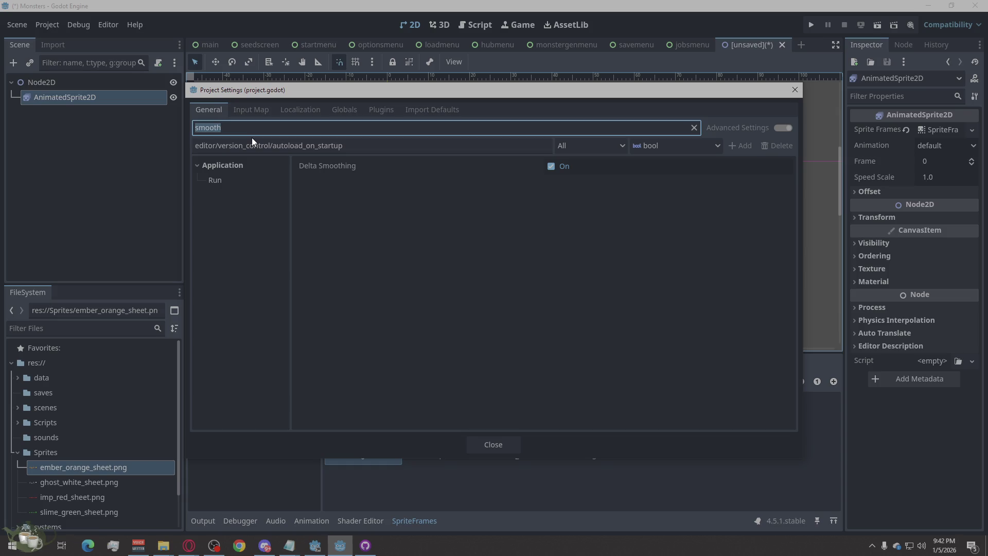
type("e")
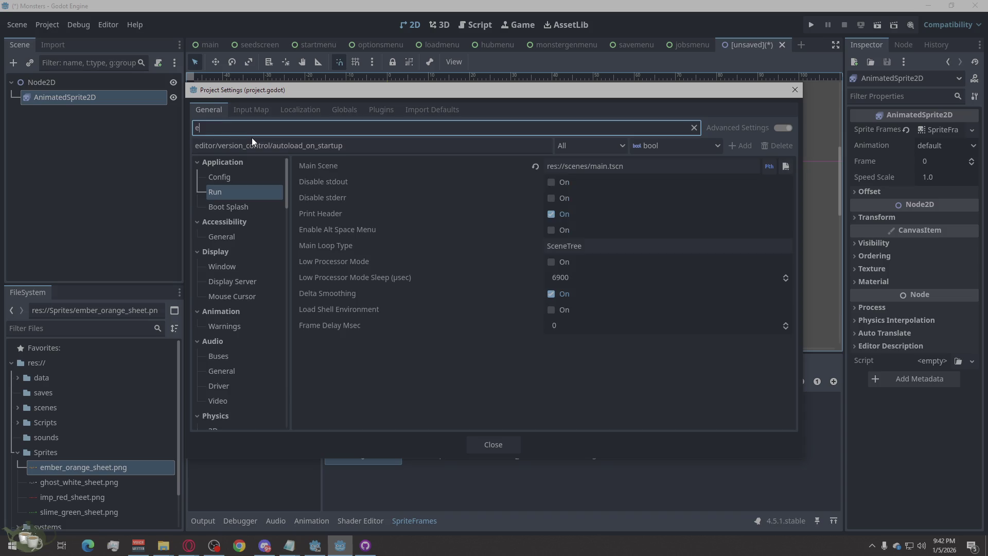
type("d")
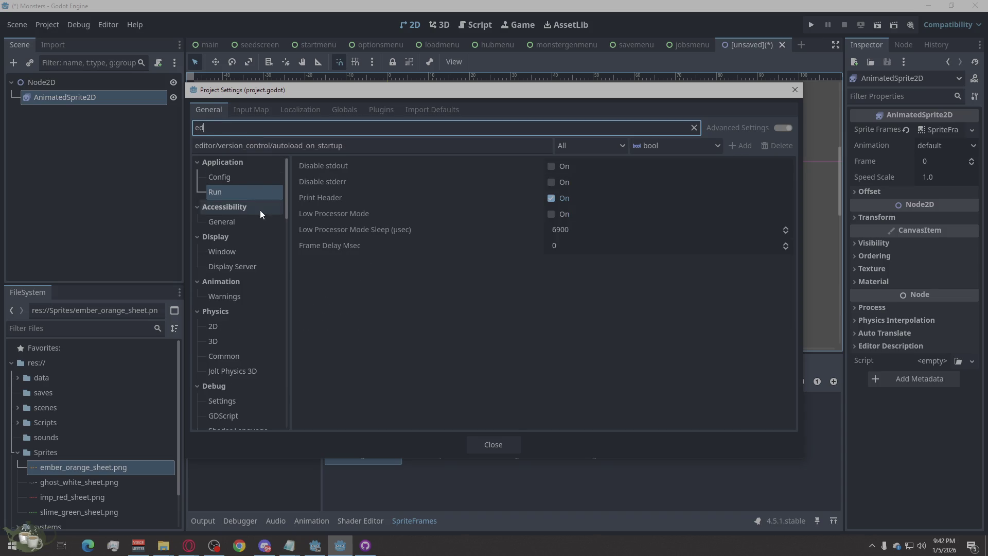
type("ge")
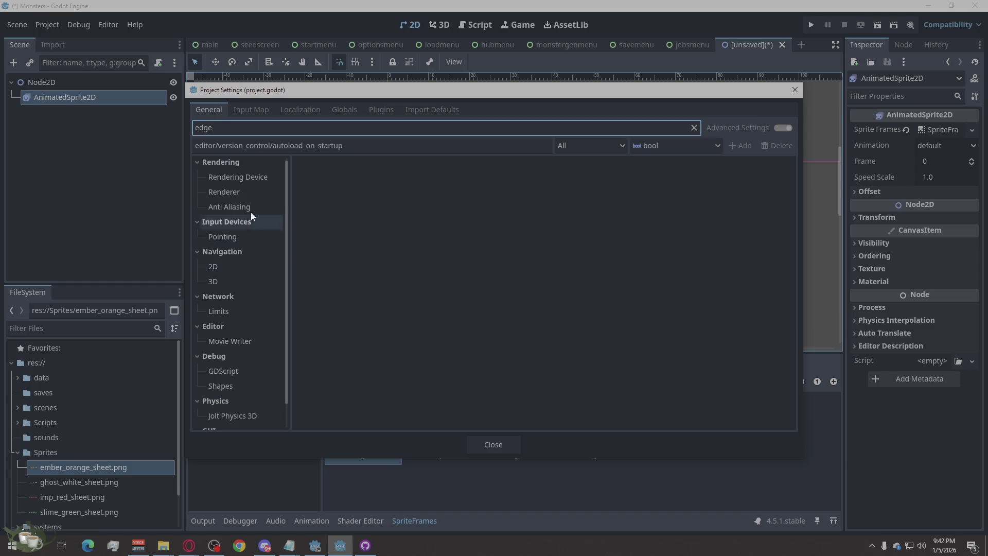
left_click(251, 182)
left_click(242, 204)
left_click(235, 221)
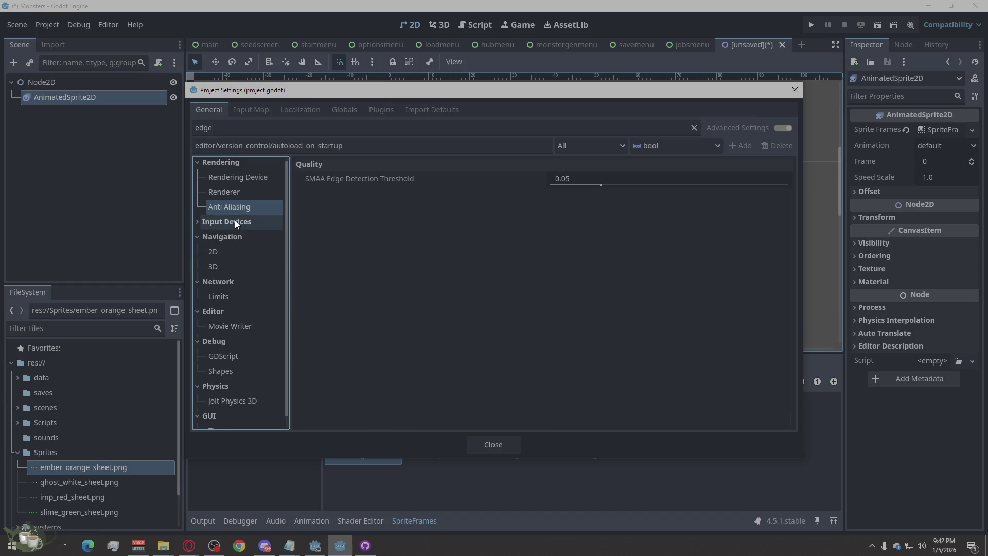
Refine the search to 'edges' and browse the 2D and 3D navigation edge settings
left_click(234, 134)
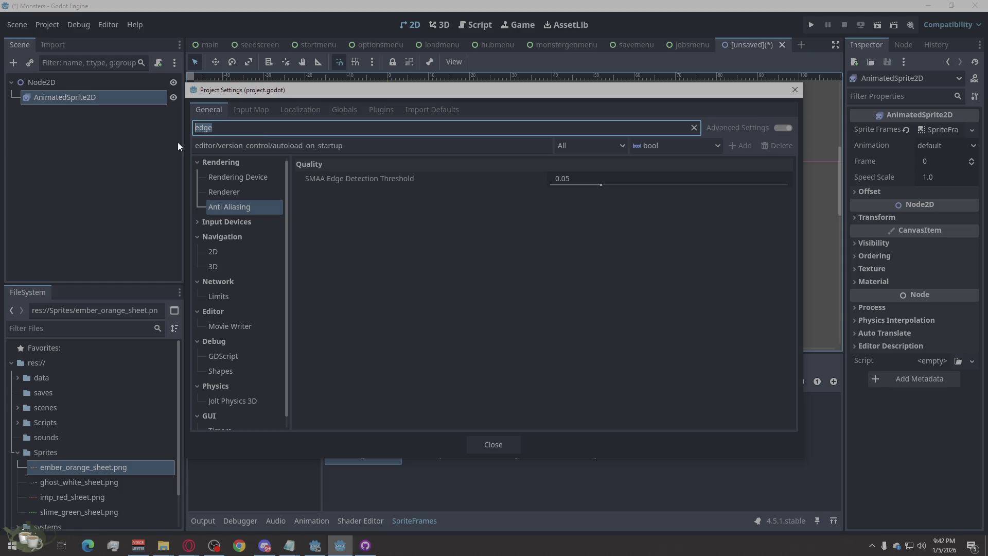
left_click(263, 131)
type("s")
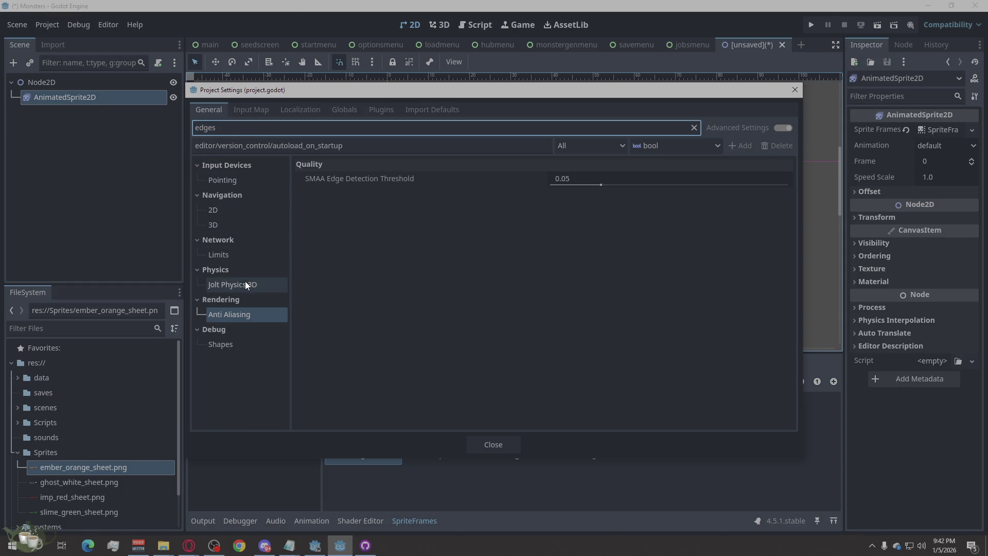
left_click(236, 344)
left_click(234, 298)
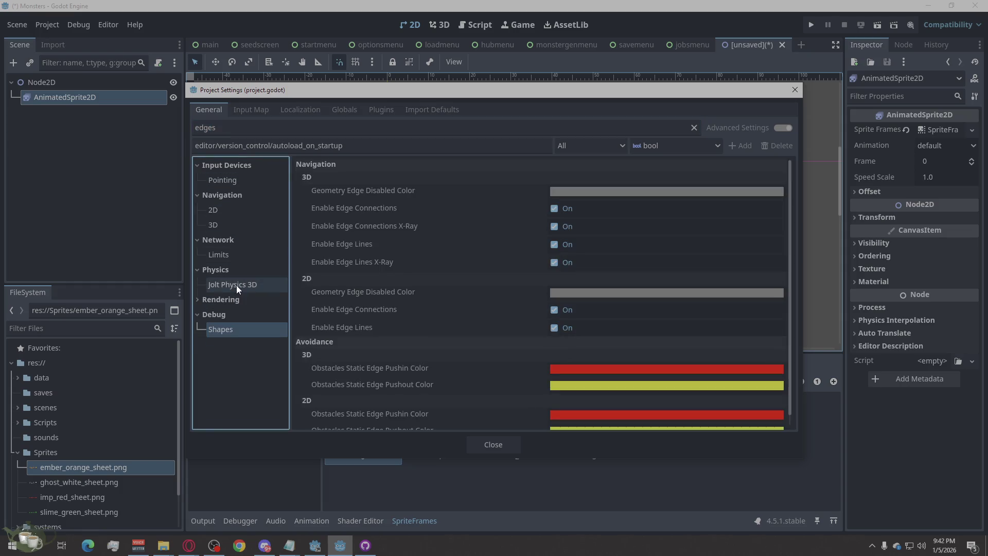
left_click(237, 284)
left_click(238, 254)
left_click(239, 224)
left_click(239, 208)
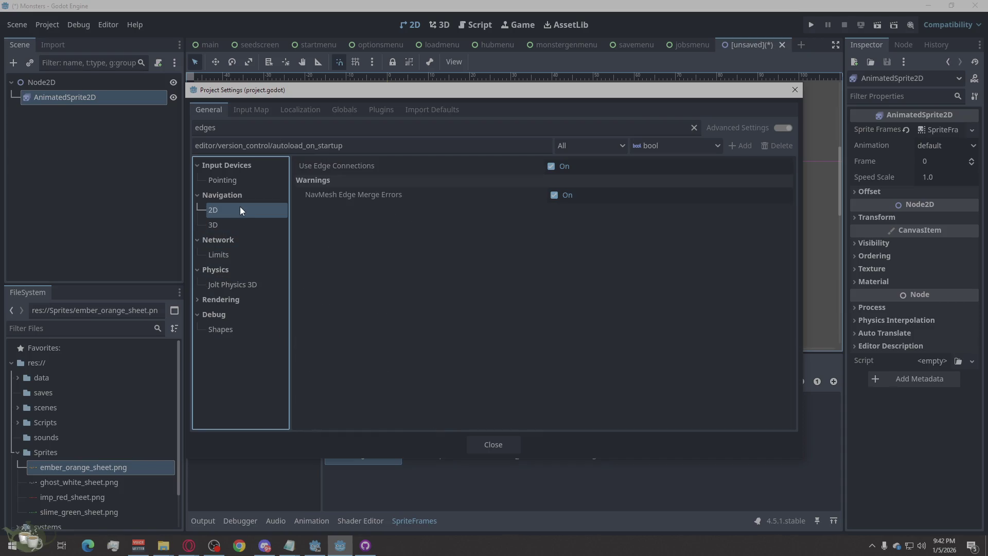
left_click(230, 224)
left_click(233, 210)
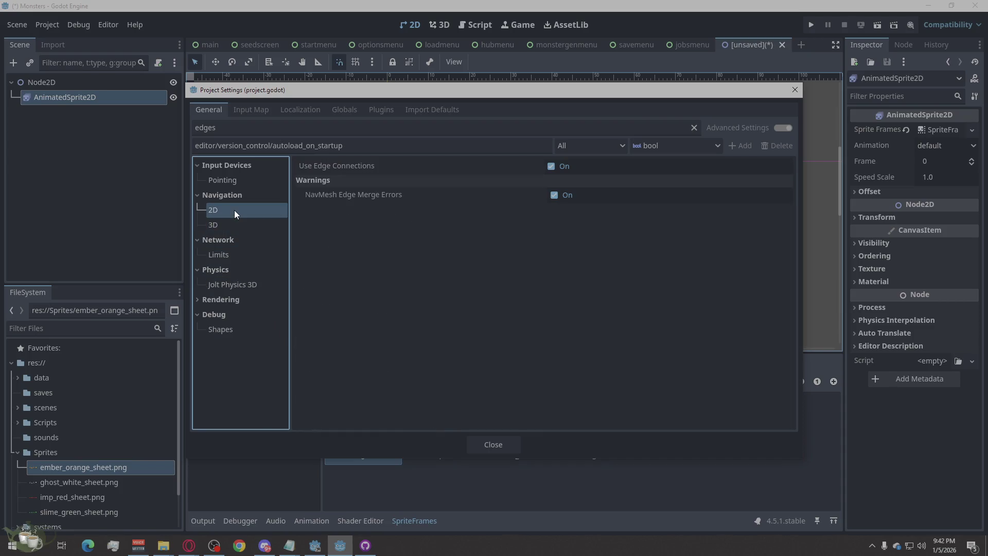
left_click(241, 181)
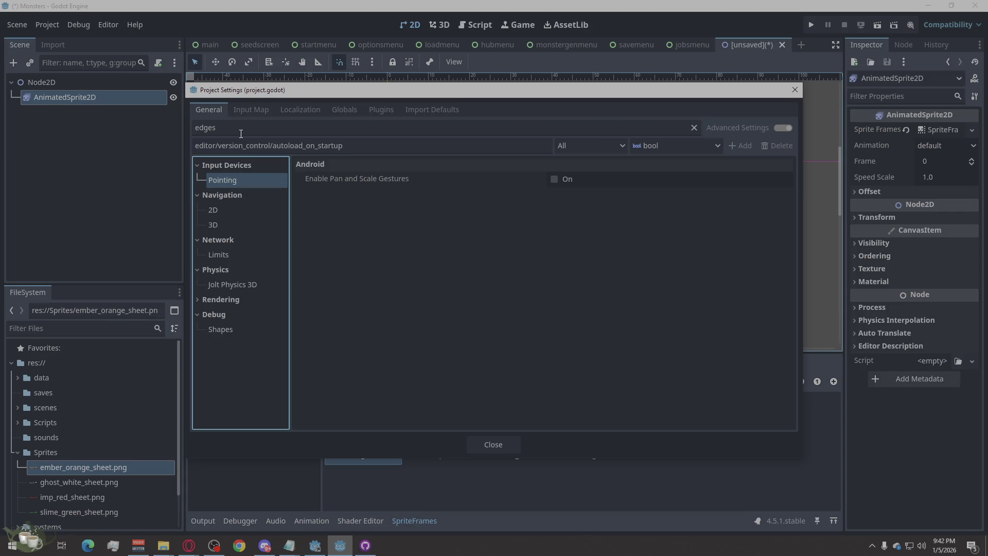
Clear the search filter and browse Display Window, Mouse Cursor and Animation Warnings
key("ctrl+f")
key("BackSpace")
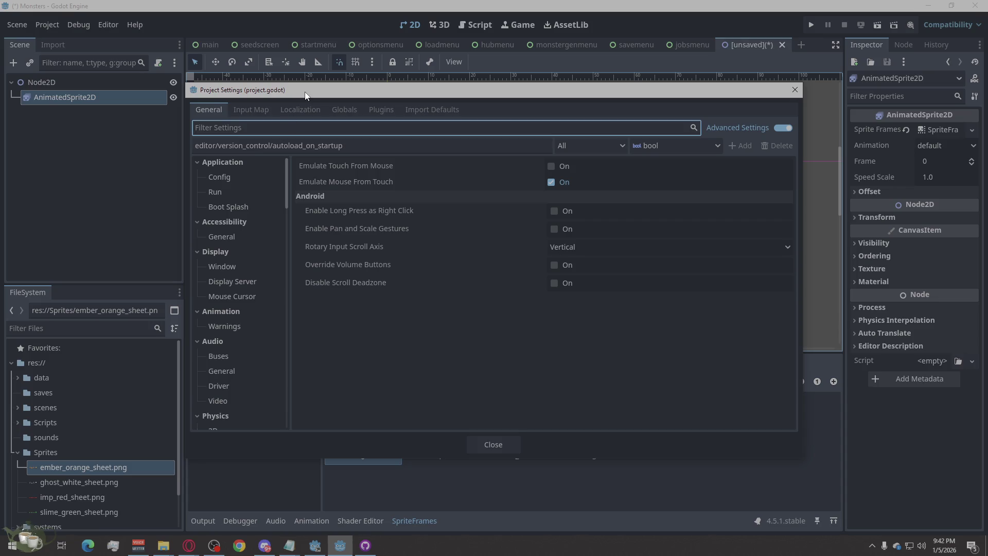
left_click(235, 267)
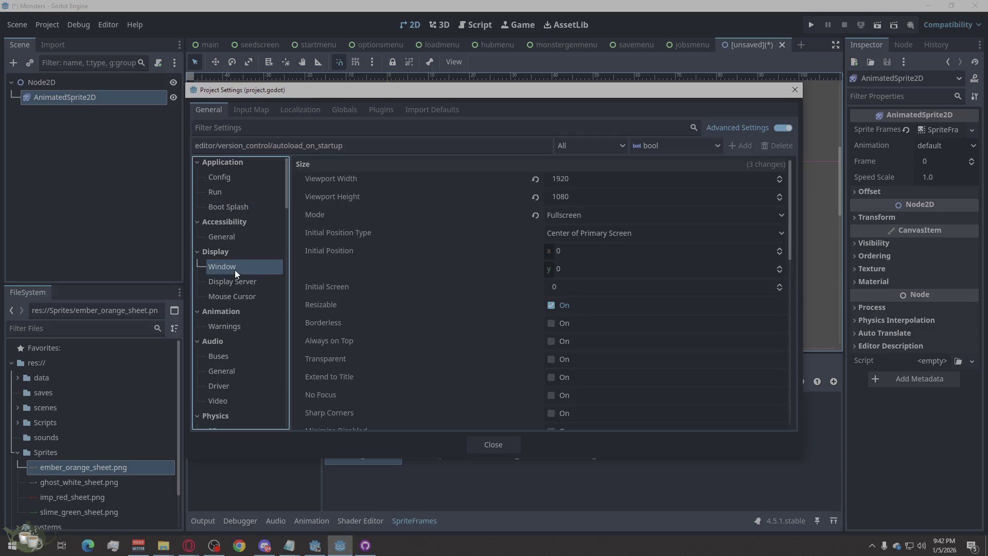
left_click(235, 283)
left_click(232, 296)
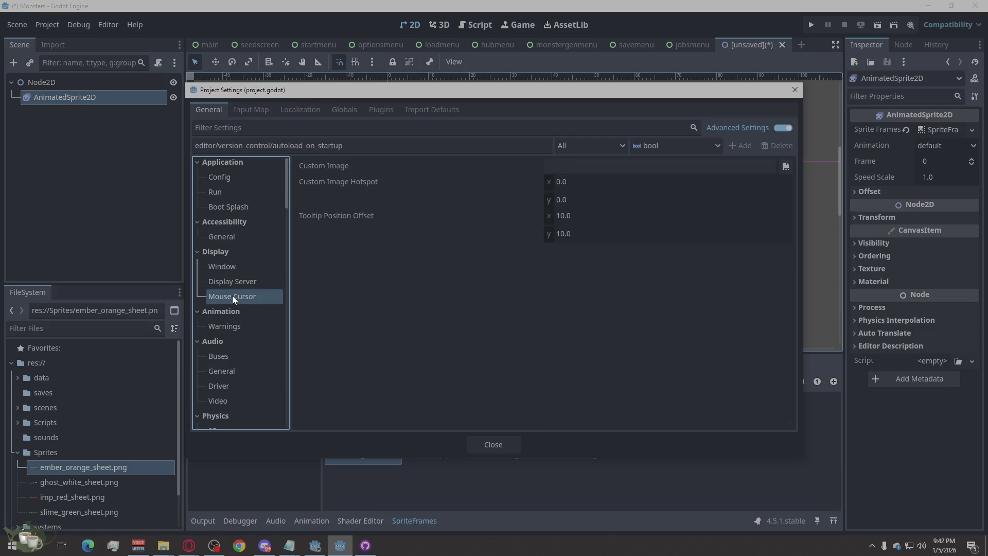
left_click(240, 329)
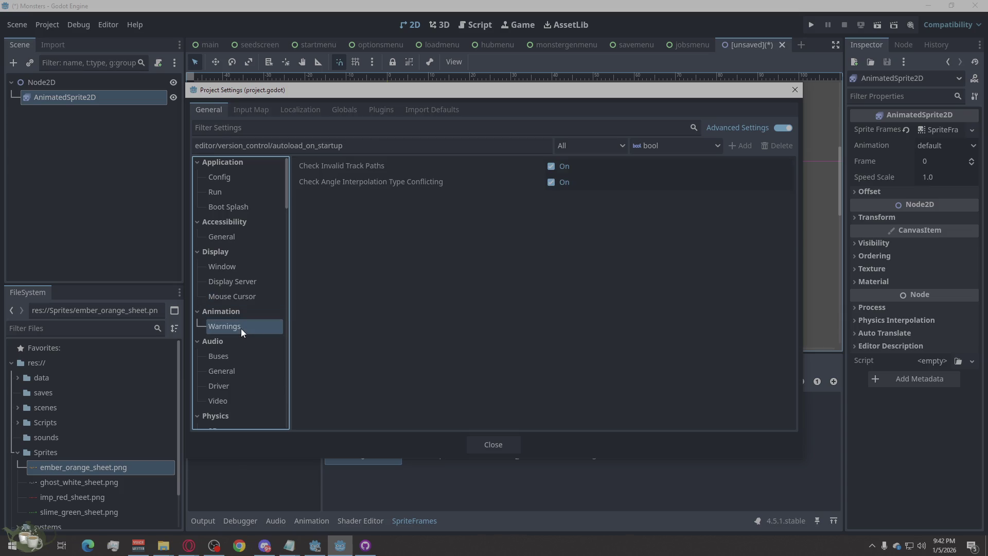
scroll(226, 257, "down", 2)
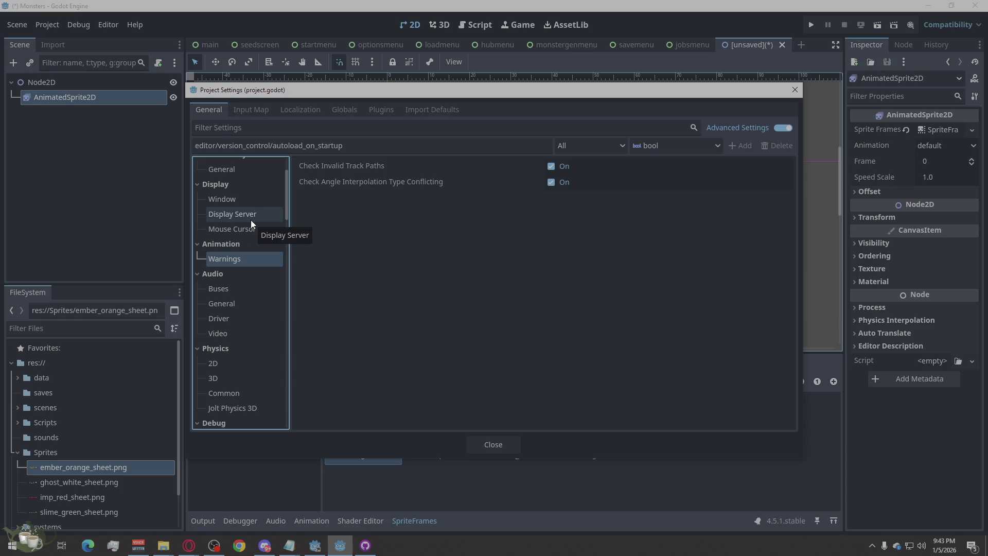
scroll(256, 201, "up", 3)
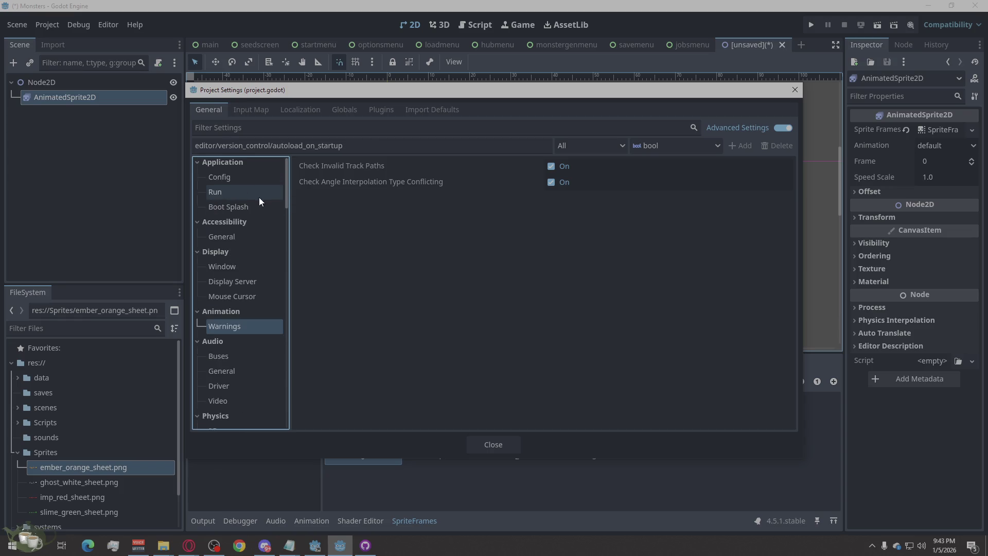
Filter Project Settings by 'smoothing' and view the Run page with Delta Smoothing
left_click(251, 130)
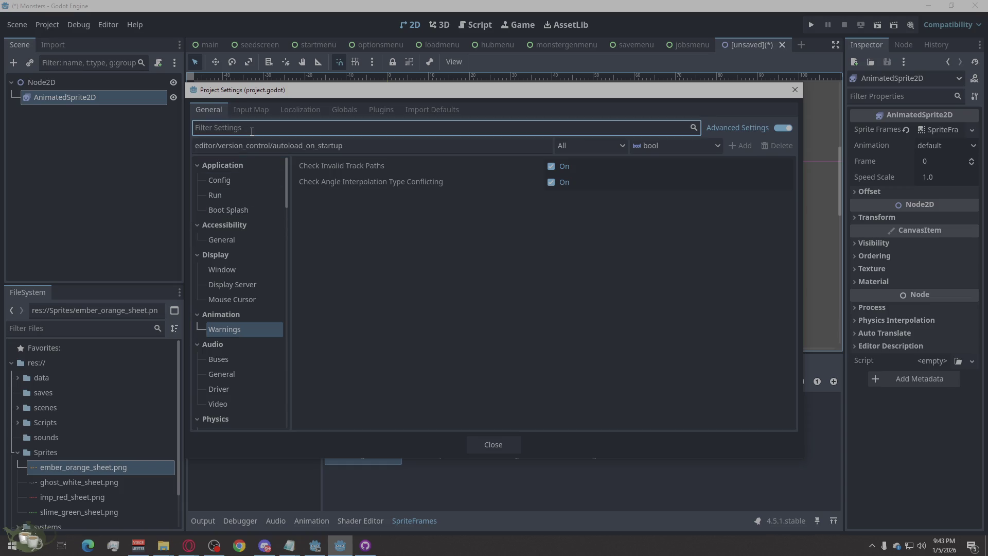
type("d")
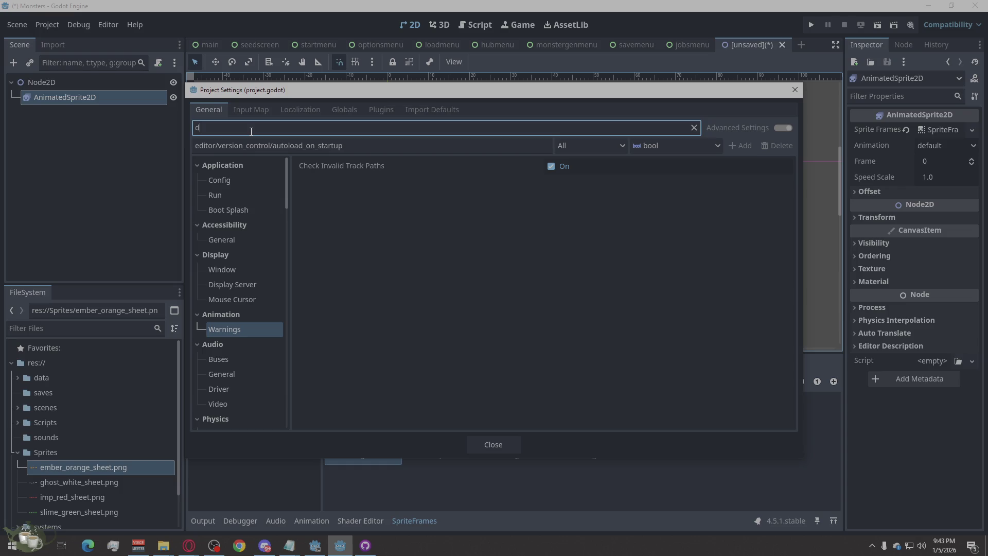
key("BackSpace")
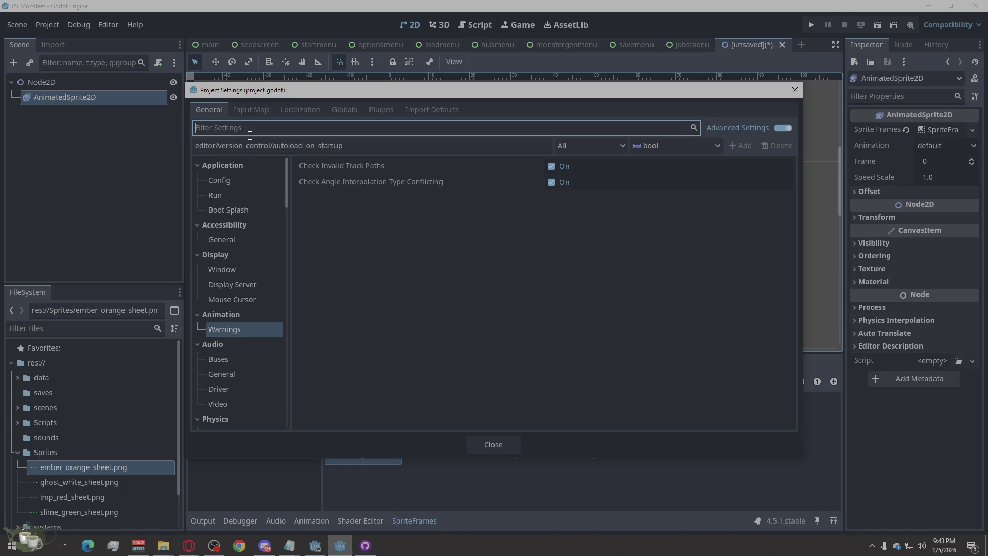
type("smoothing")
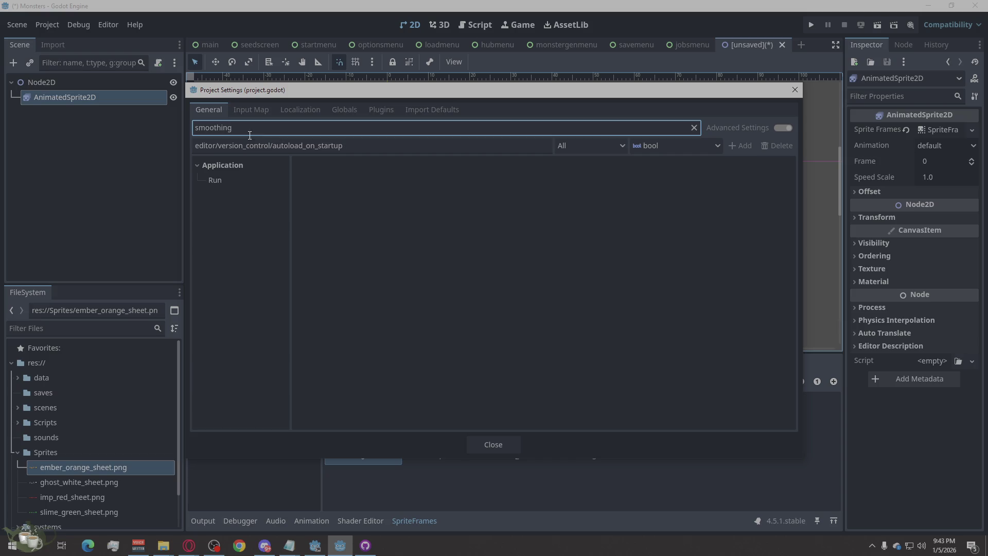
left_click(236, 169)
left_click(230, 179)
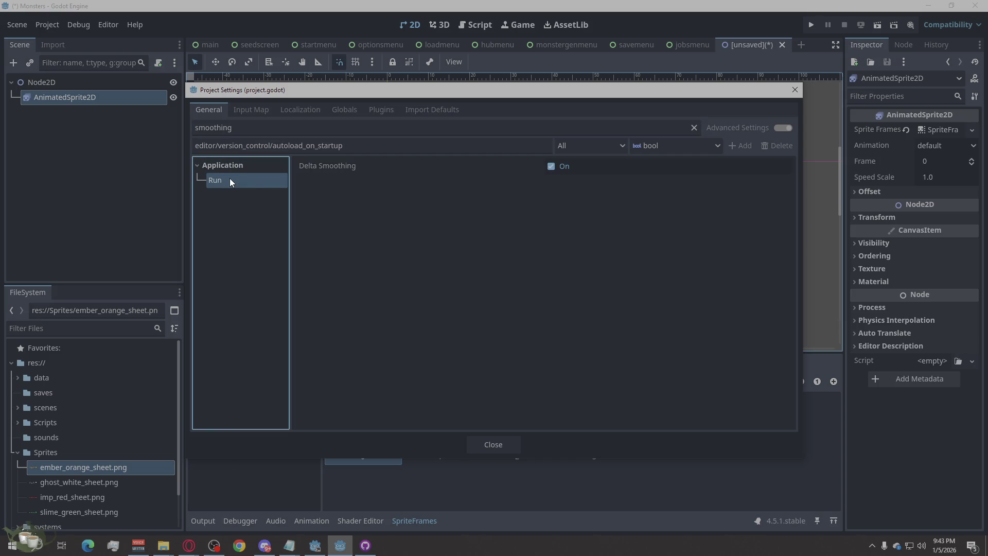
Refilter by 'blend' and browse the Rendering Driver, Debug Shapes and FileSystem Import matches
double_click(251, 132)
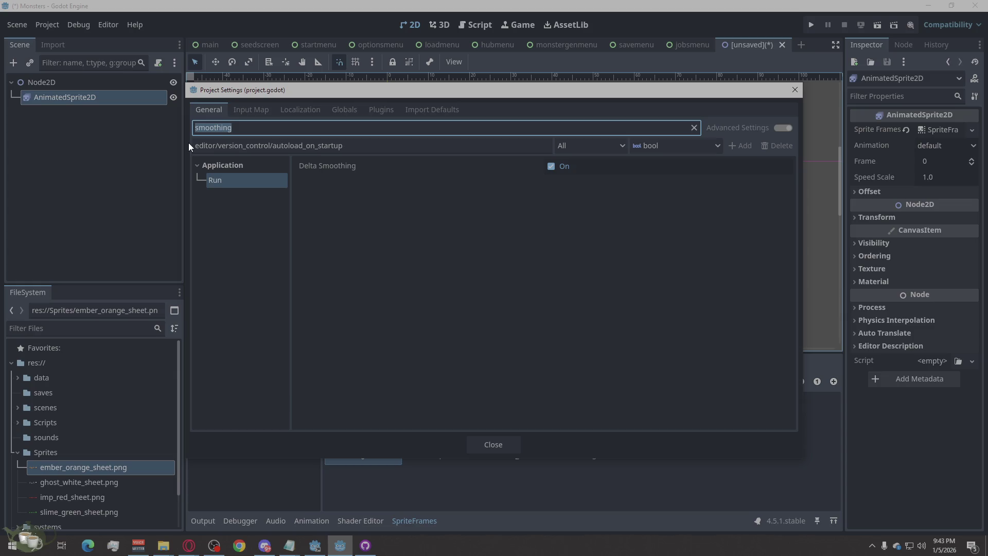
type("blending")
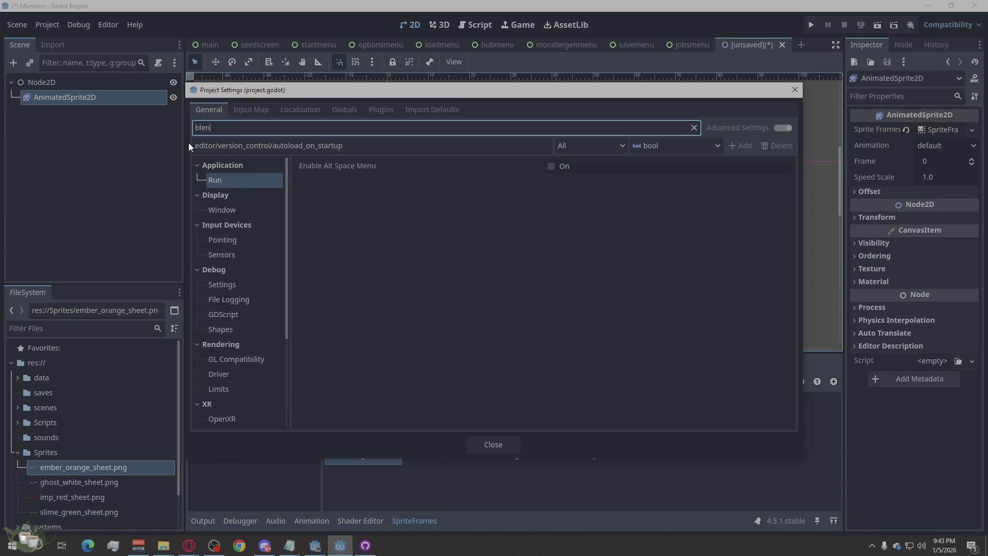
key("BackSpace")
key("BackSpace")
key("BackSpace")
type("d")
left_click(228, 266)
left_click(229, 298)
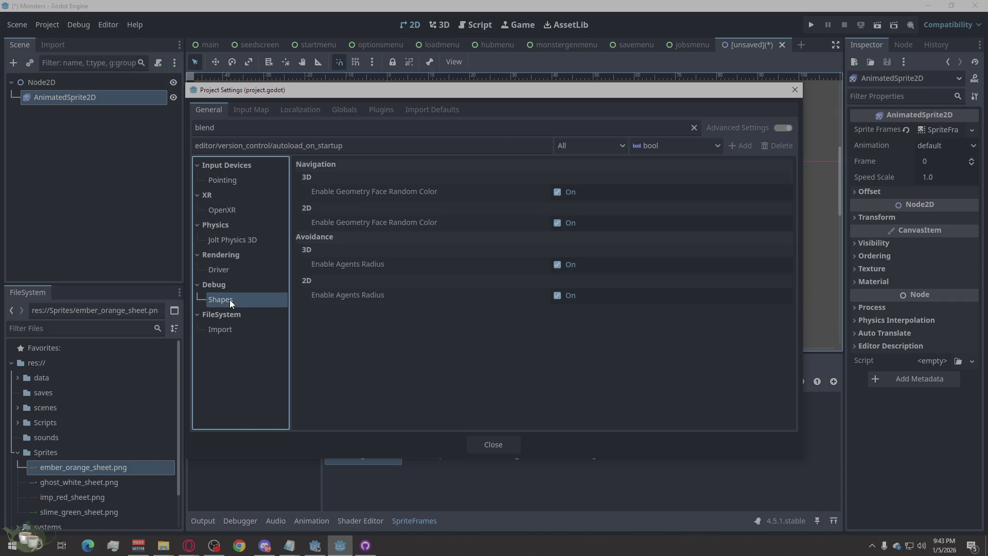
left_click(231, 321)
Browse the Jolt Physics 3D and OpenXR 'blend' matches, ending on Input Devices > Pointing
left_click(233, 225)
left_click(242, 195)
left_click(244, 195)
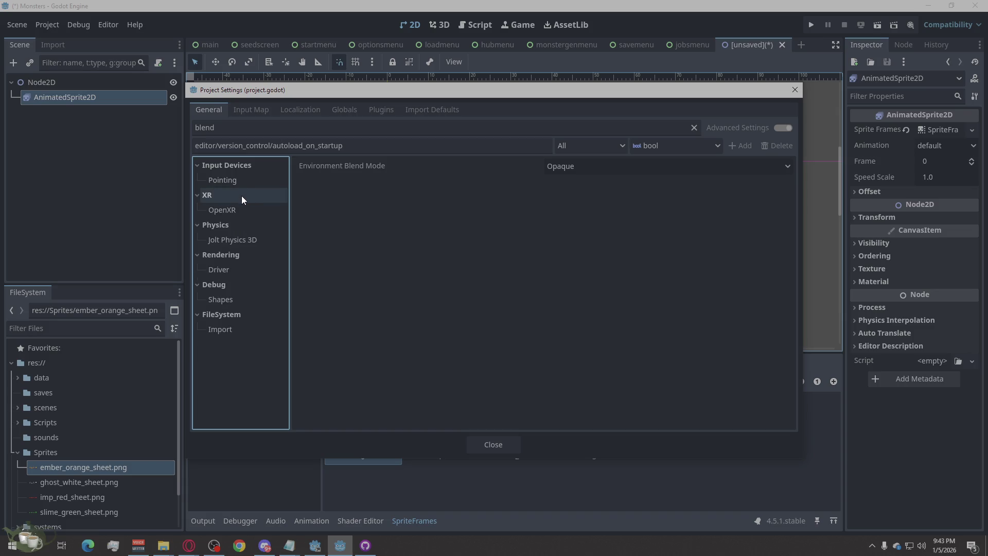
left_click(241, 179)
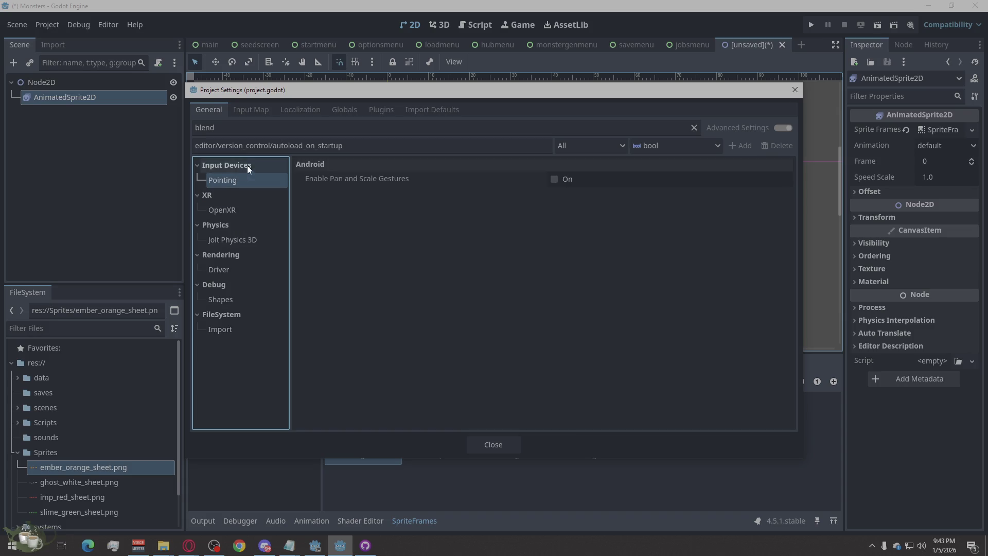
left_click(189, 545)
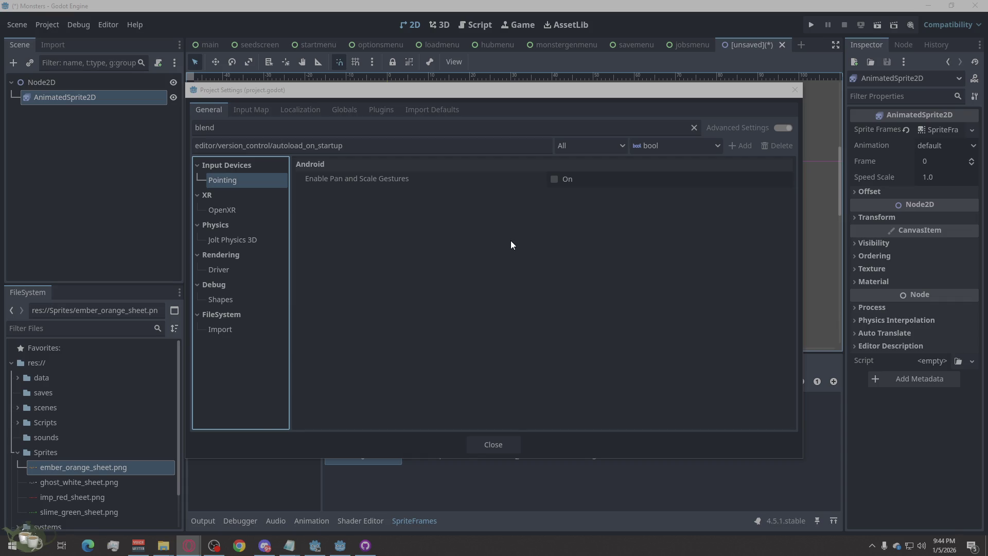
double_click(273, 133)
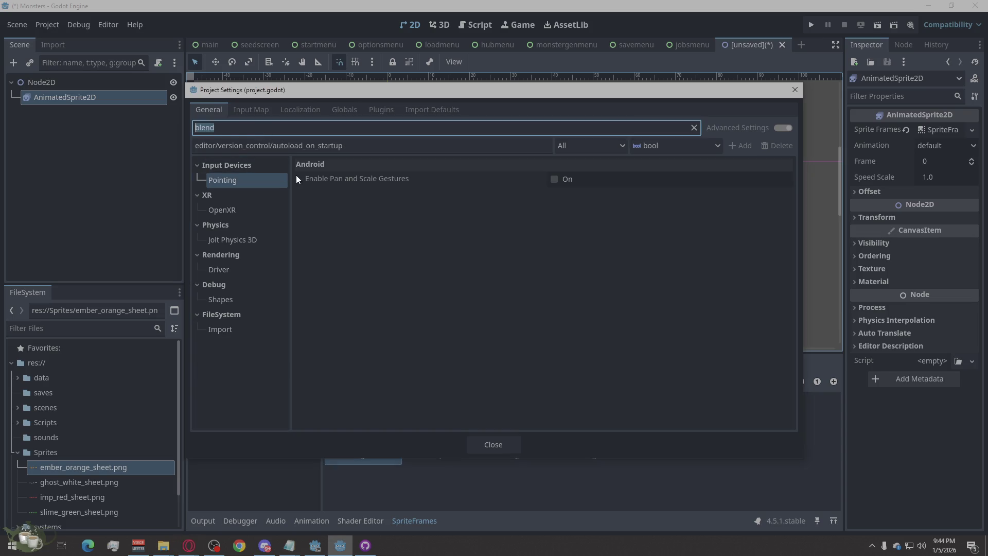
Filter by 'texture' and set Rendering > Textures Default Texture Filter to Nearest
type("texture")
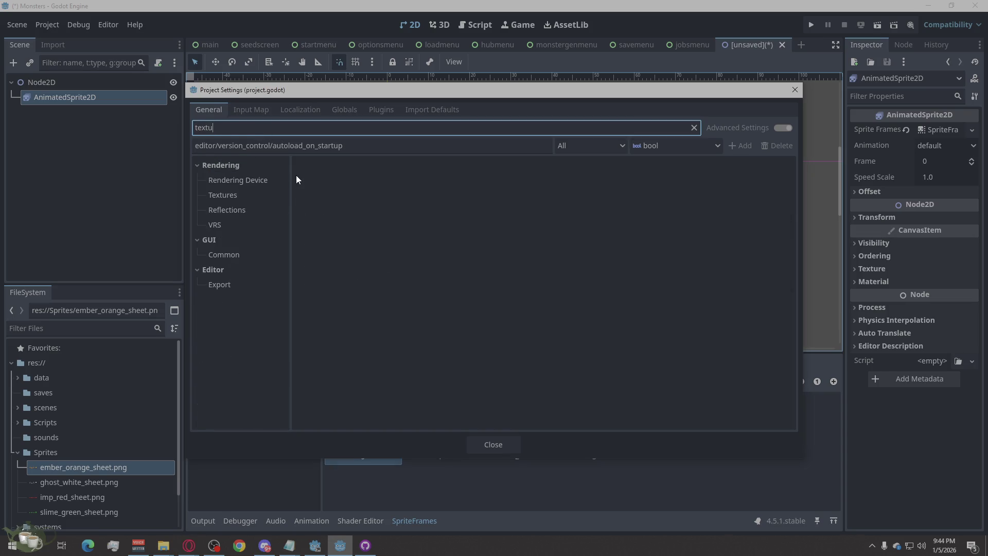
left_click(234, 181)
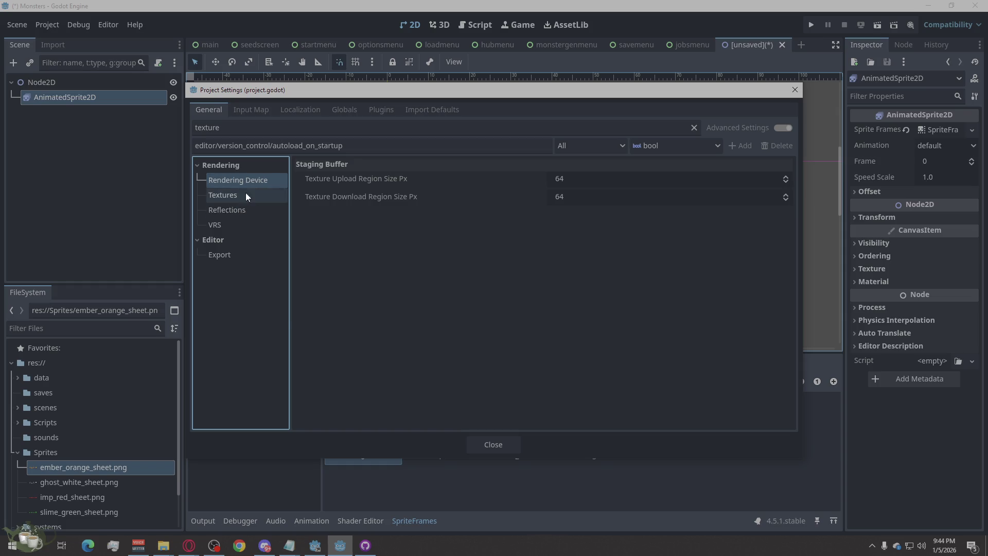
left_click(245, 194)
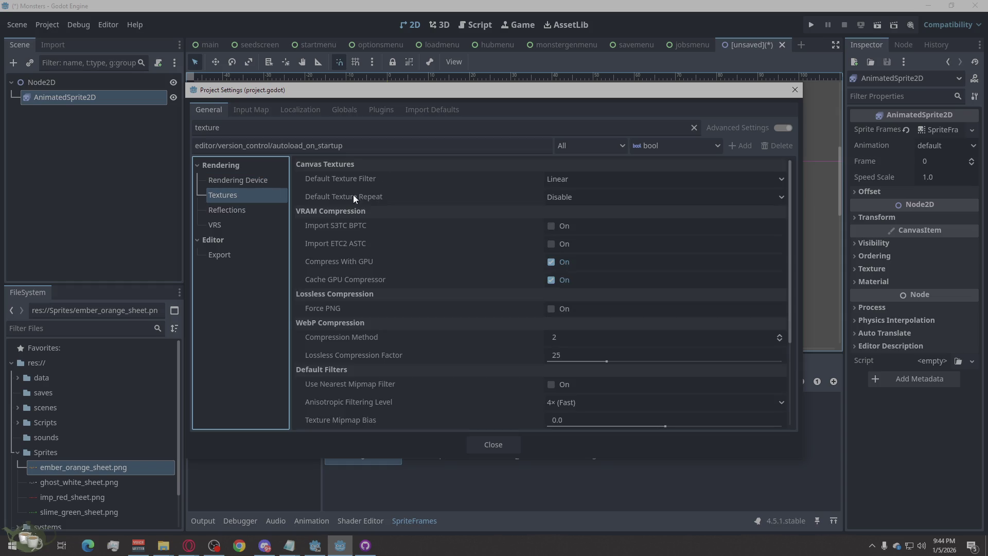
left_click(567, 183)
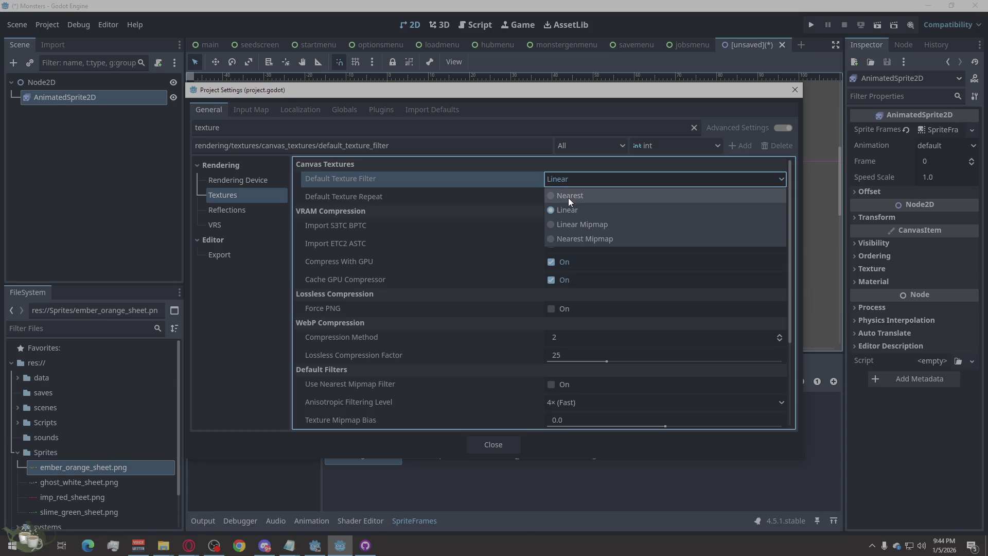
left_click(568, 198)
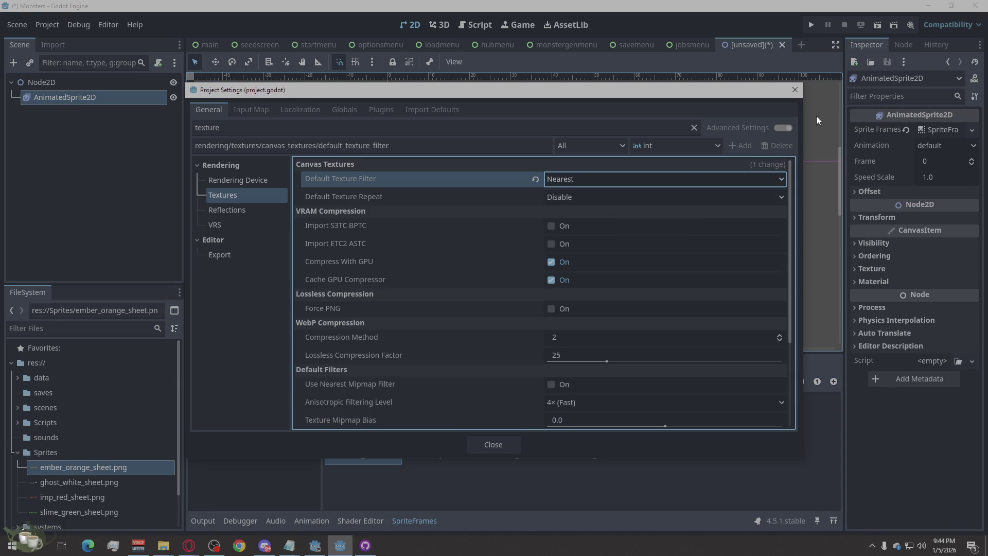
mouse_move(795, 90)
left_mouse_down()
mouse_move(632, 453)
mouse_move(708, 207)
left_mouse_up()
Reselect the ember AnimatedSprite2D and step through animation frames 1 and 2
left_click(560, 233)
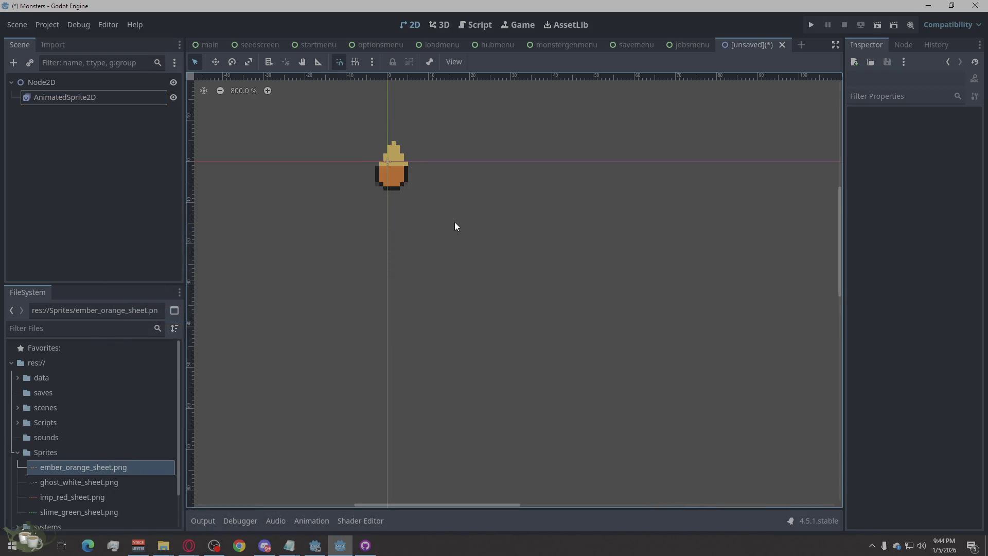
left_click(400, 165)
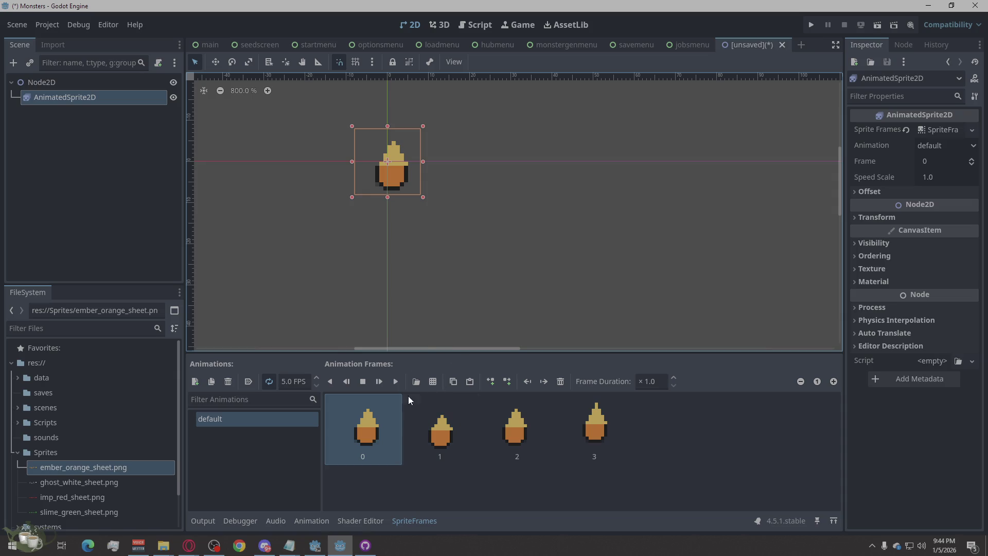
left_click(464, 438)
left_click(517, 427)
left_click(382, 380)
left_click(406, 141)
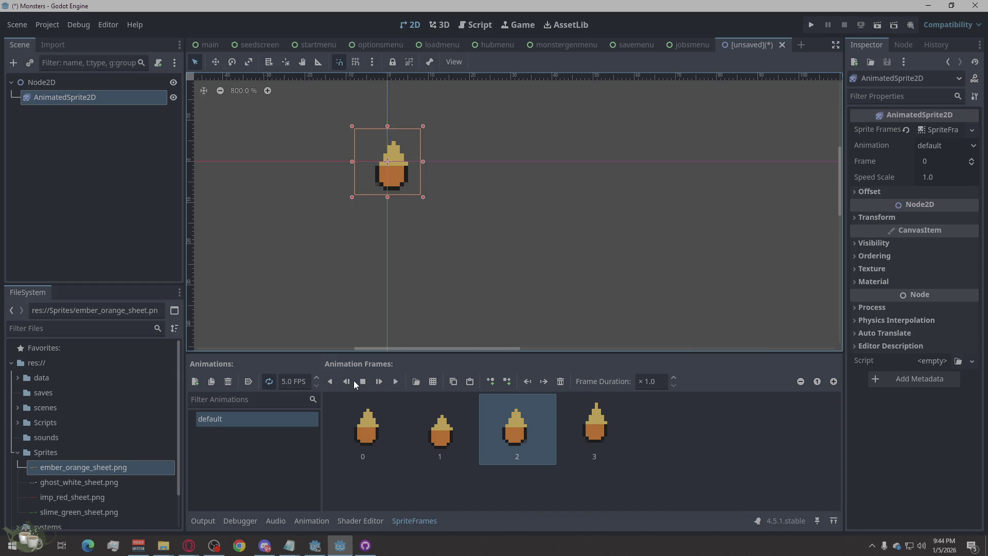
Play the ember animation, deselect to inspect the crisp pixels, and save the scene with Ctrl+S
left_click(395, 383)
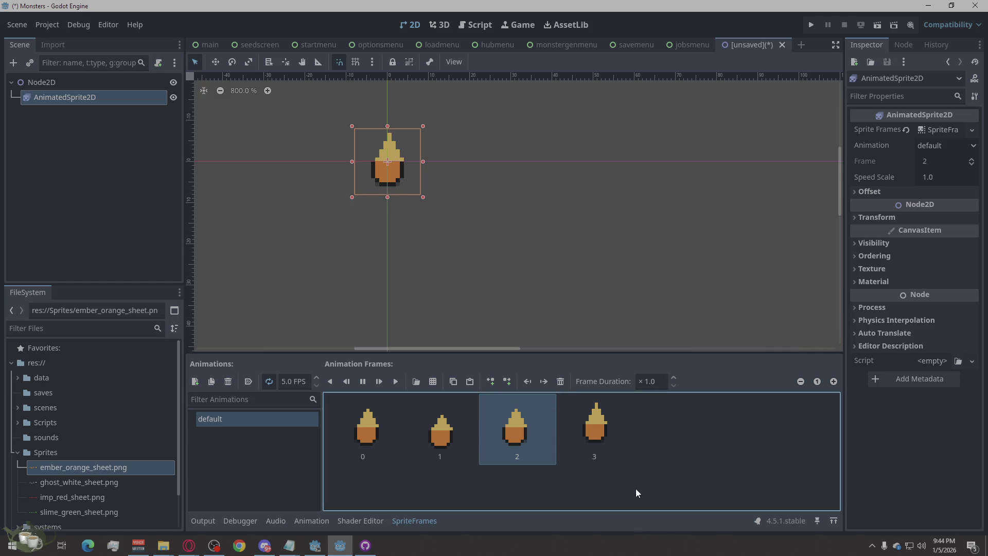
left_click(478, 262)
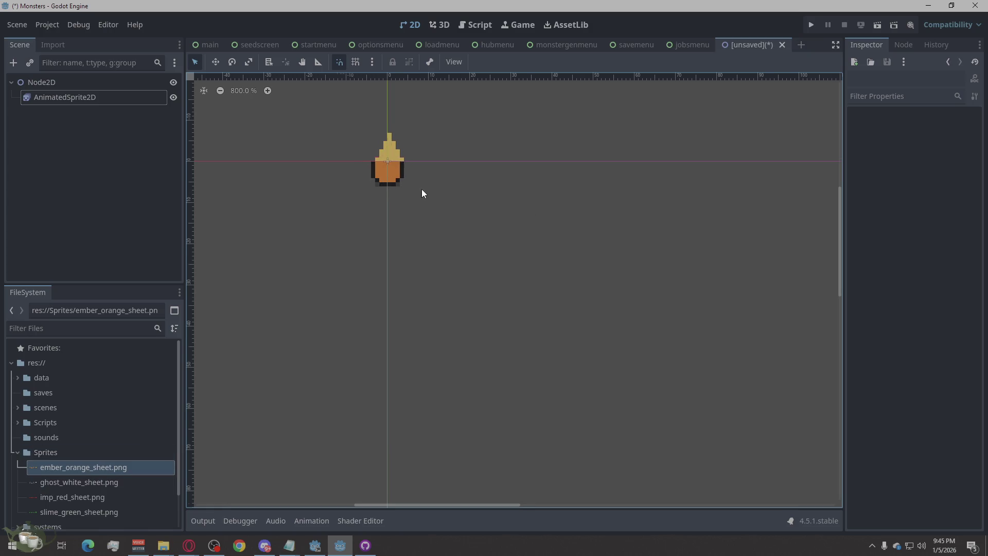
scroll(612, 357, "up", 1)
scroll(382, 132, "up", 1)
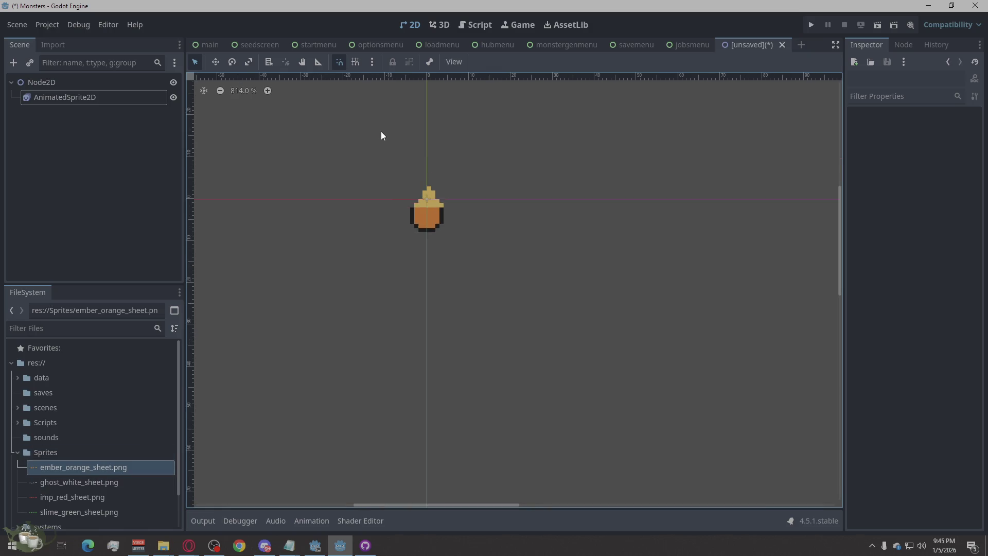
key("ctrl+s")
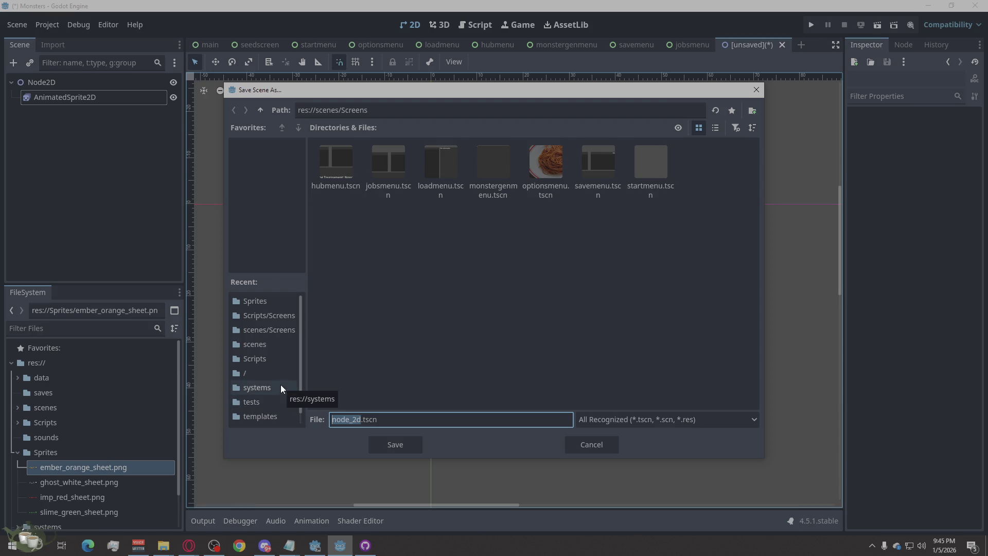
Browse the scenes folder in Save Scene As, then save node_2d.tscn into Sprites
left_click(271, 345)
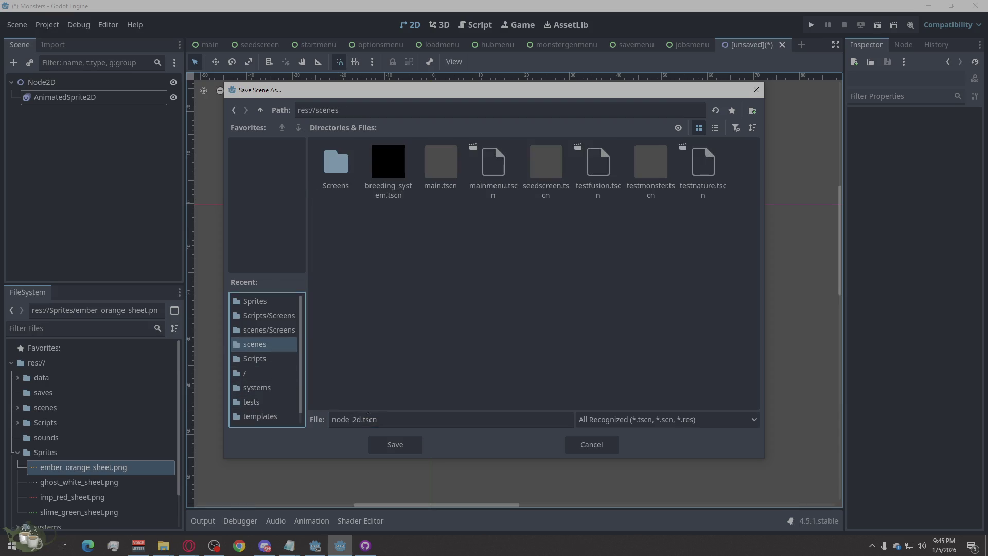
right_click(342, 242)
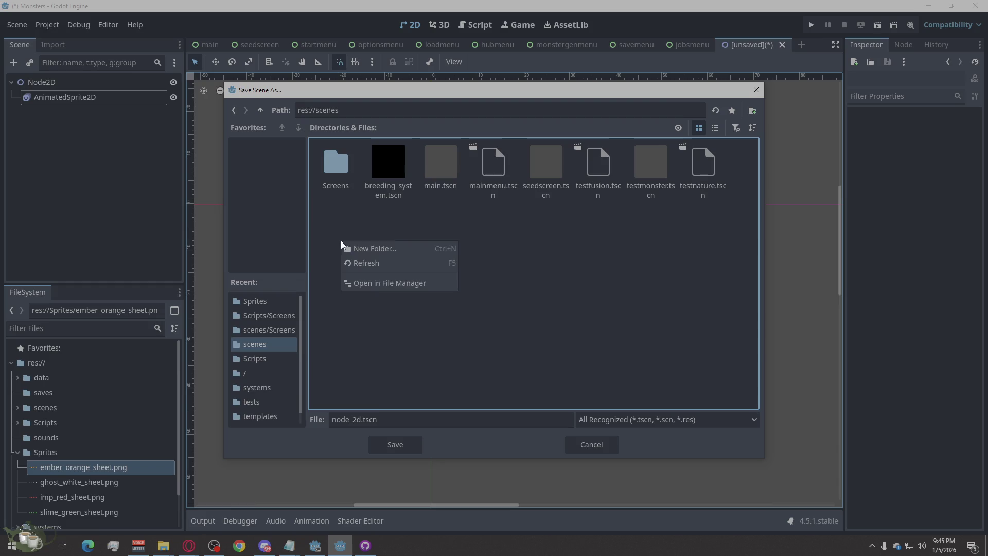
left_click(369, 249)
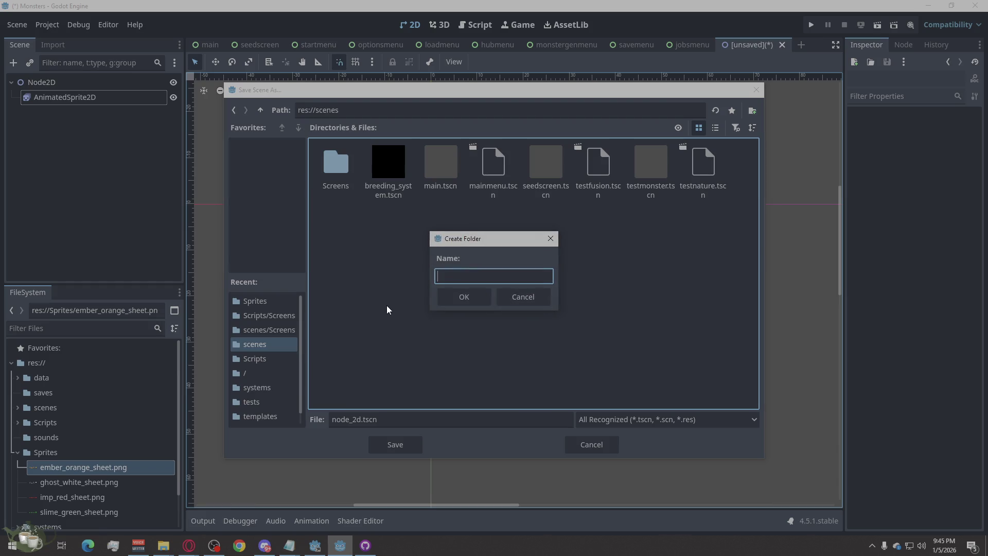
left_click(531, 303)
scroll(260, 378, "down", 1)
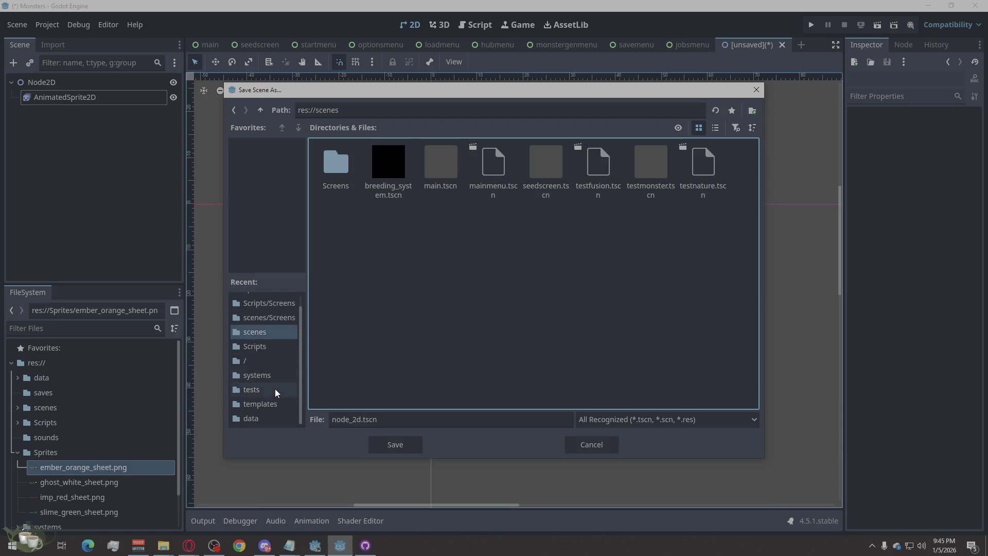
scroll(258, 335, "up", 1)
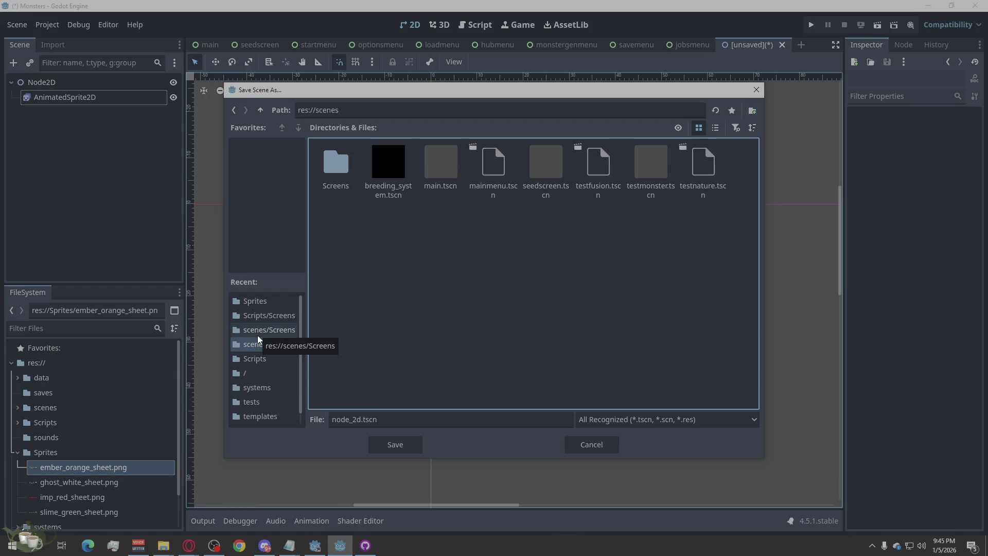
left_click(257, 343)
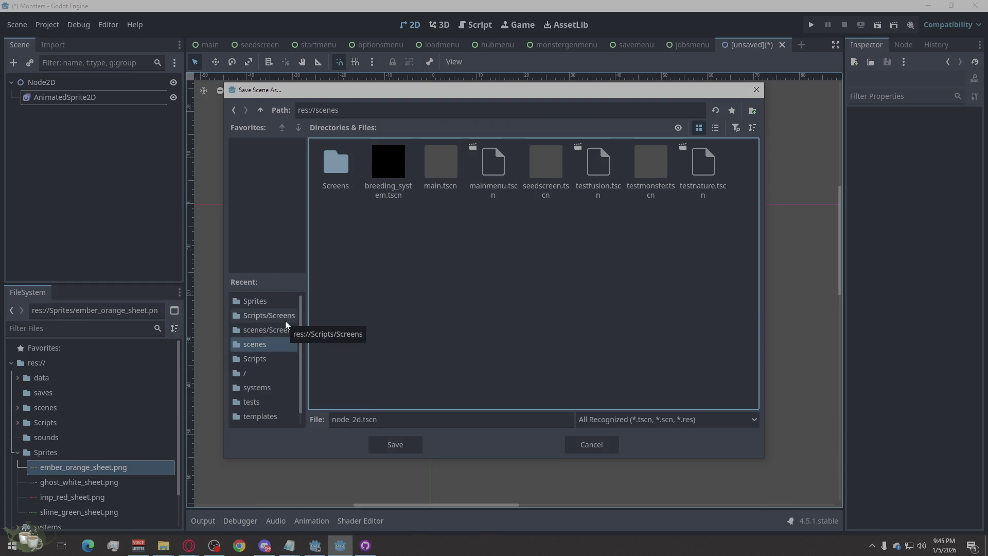
scroll(276, 344, "down", 1)
scroll(276, 344, "up", 1)
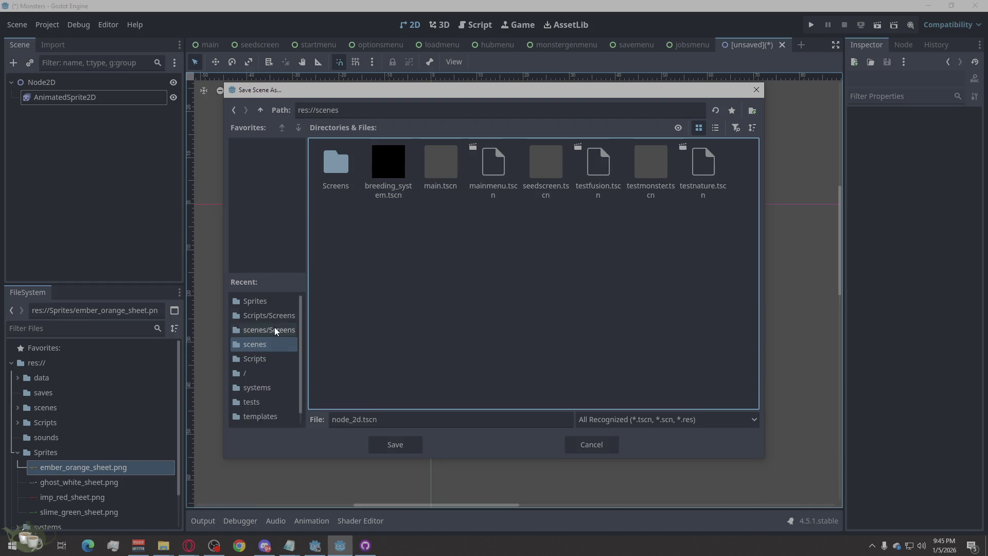
left_click(270, 301)
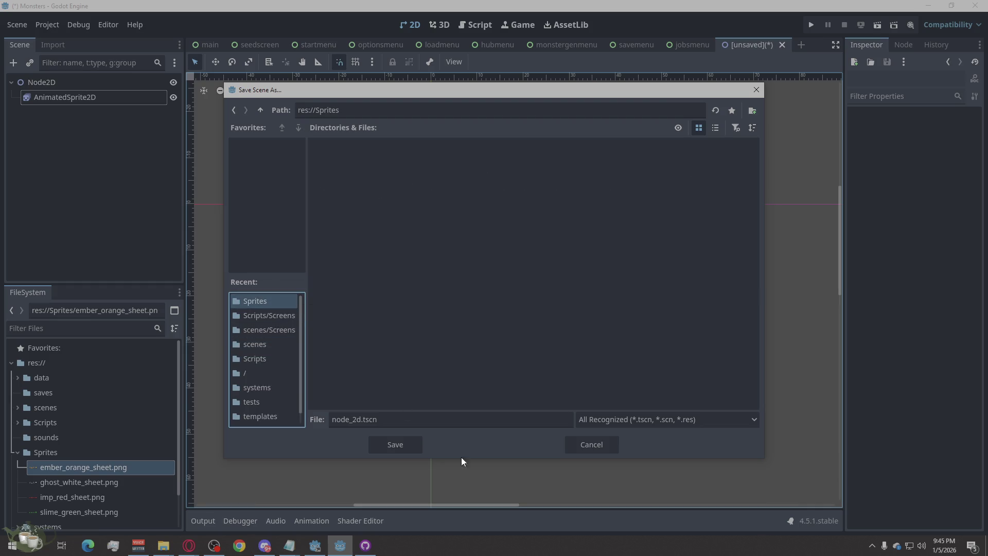
left_click(406, 443)
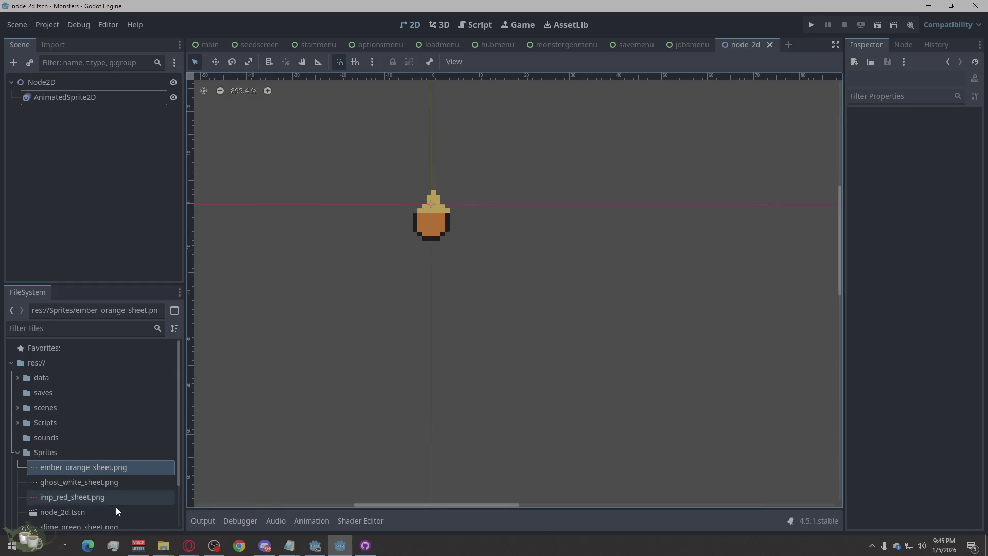
Rename node_2d.tscn to Ember.tscn in the FileSystem dock
right_click(66, 512)
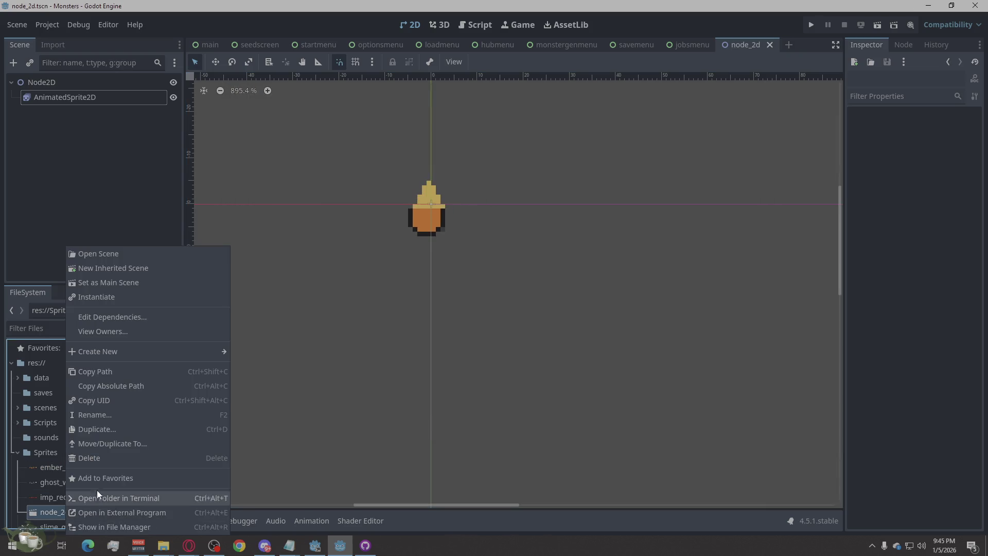
left_click(122, 417)
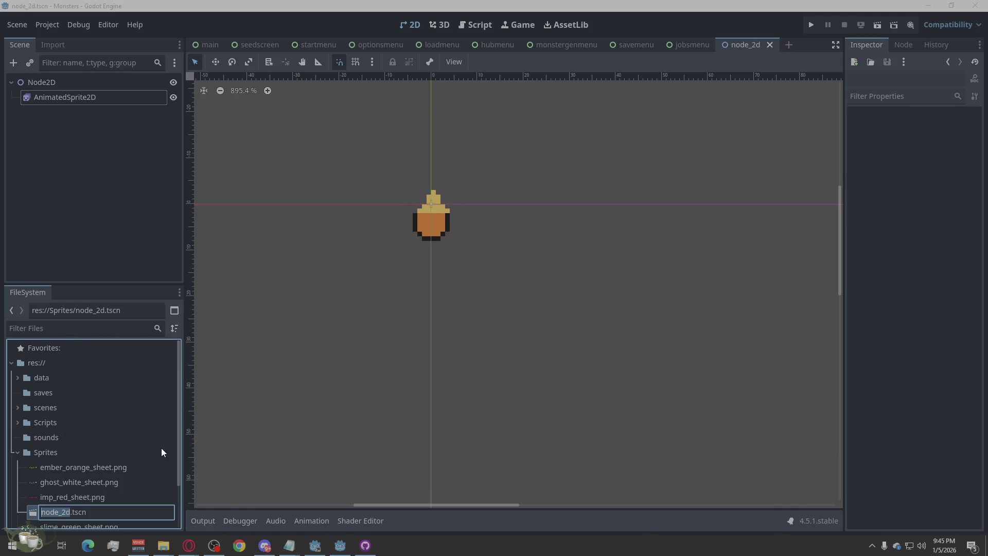
type("Ember")
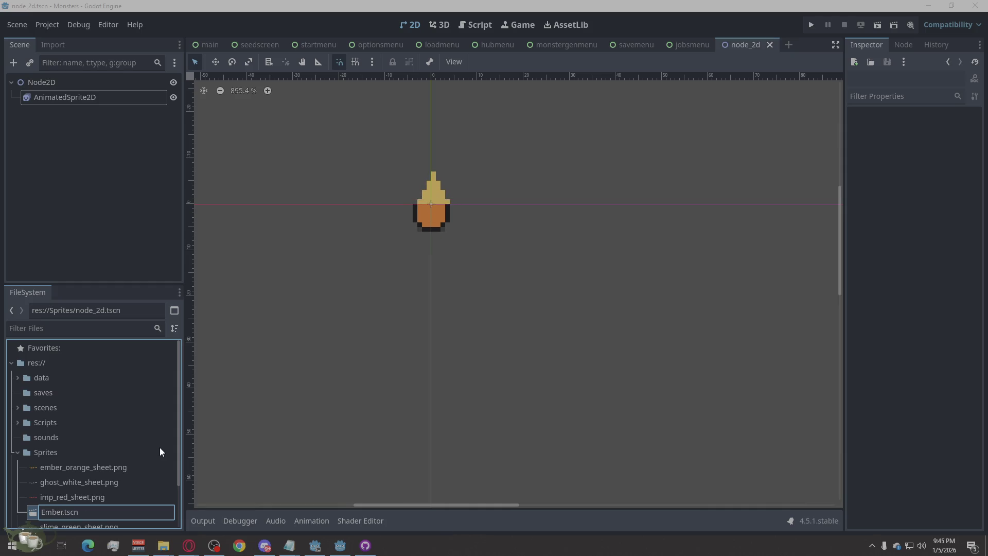
key("Return")
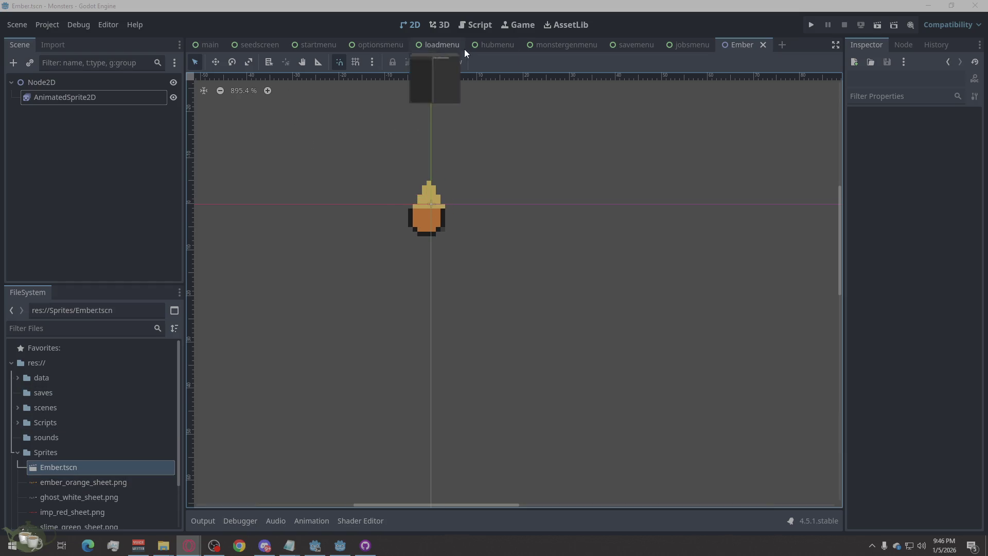
left_click(486, 30)
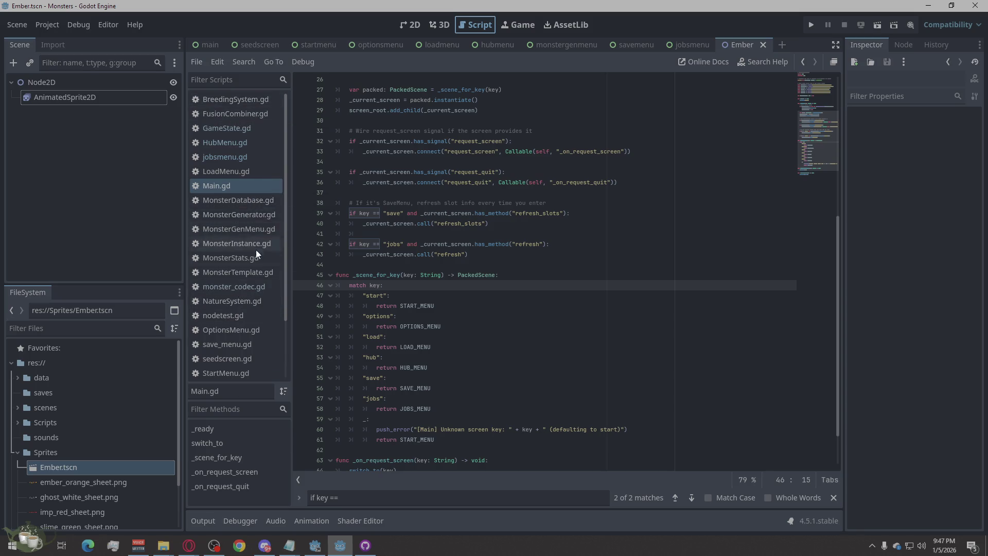
Close the untitled unsaved script from the script list, discarding its changes
scroll(254, 319, "down", 3)
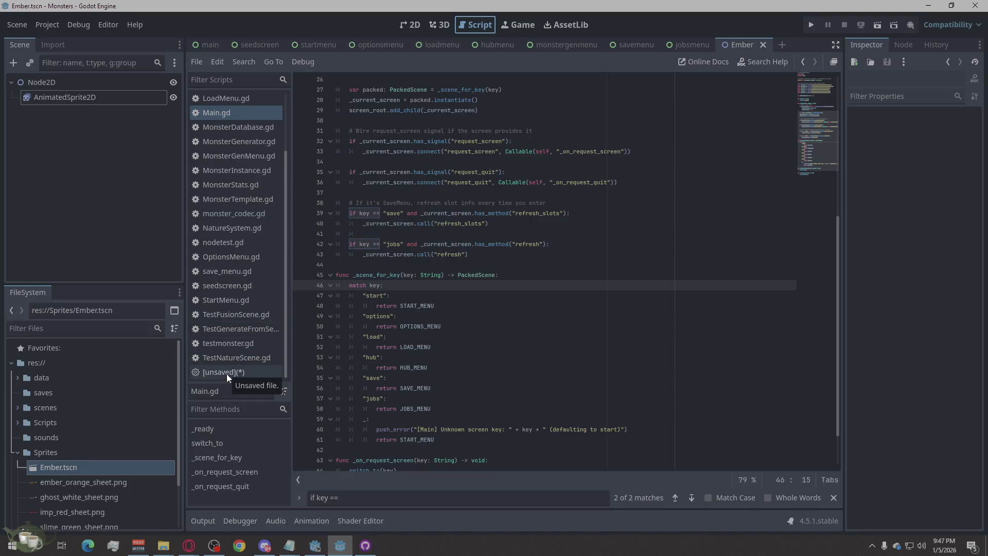
left_click(227, 372)
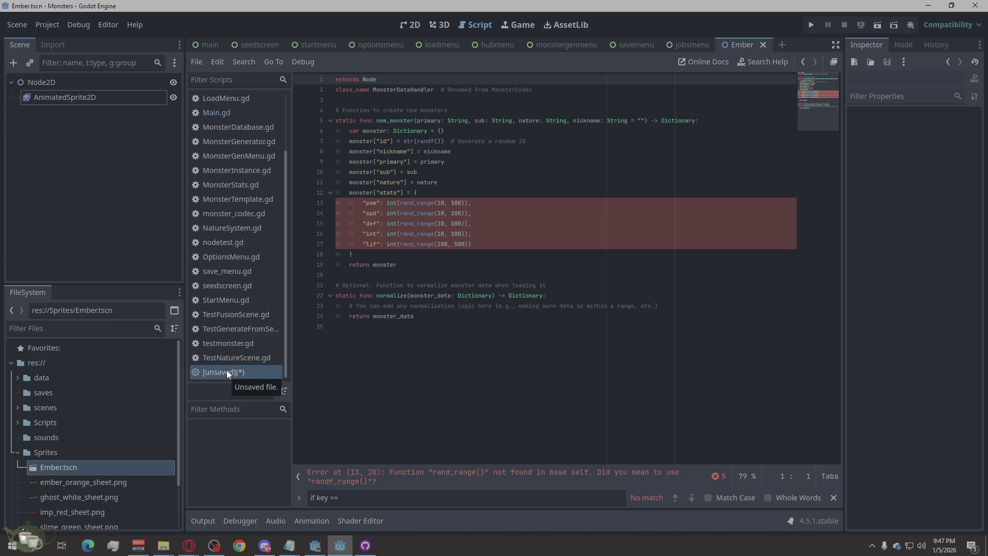
right_click(226, 370)
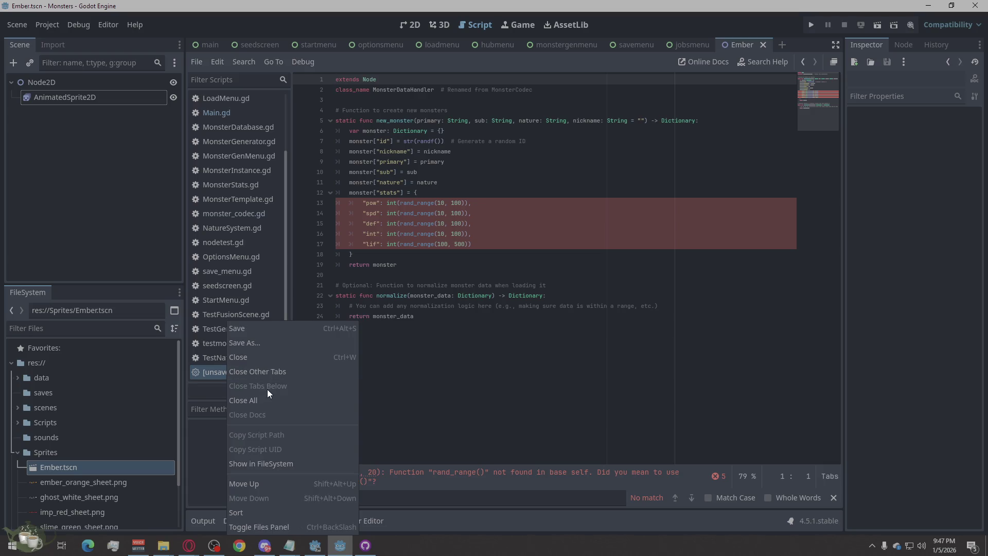
left_click(252, 359)
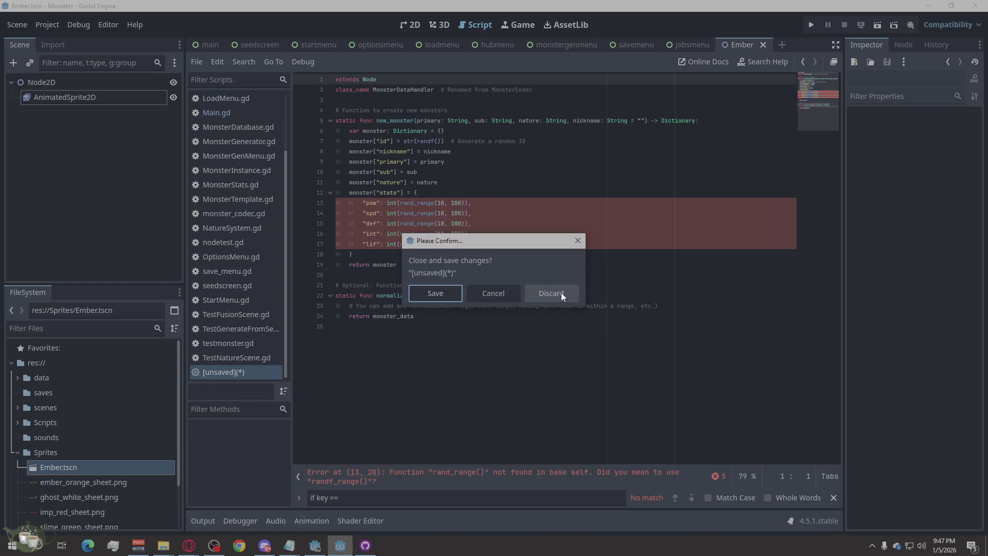
left_click(561, 292)
scroll(249, 317, "up", 3)
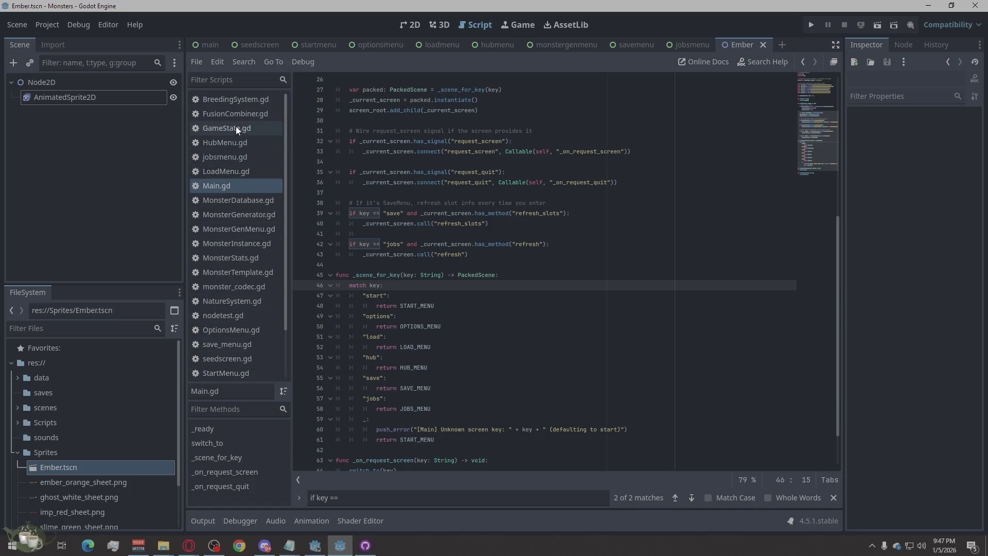
left_click(236, 103)
Open FusionCombiner.gd, then monster_codec.gd in the script editor
left_click(234, 113)
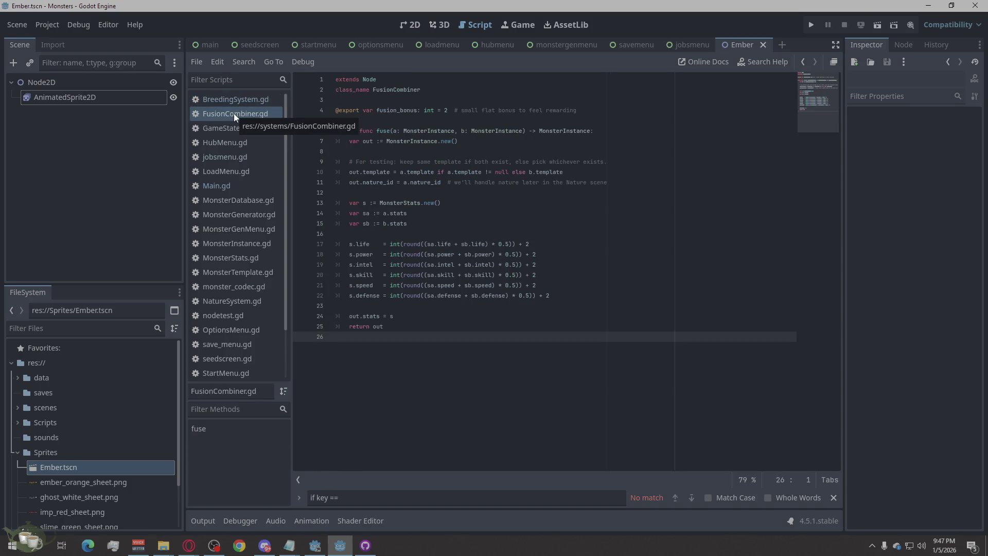
scroll(237, 252, "down", 3)
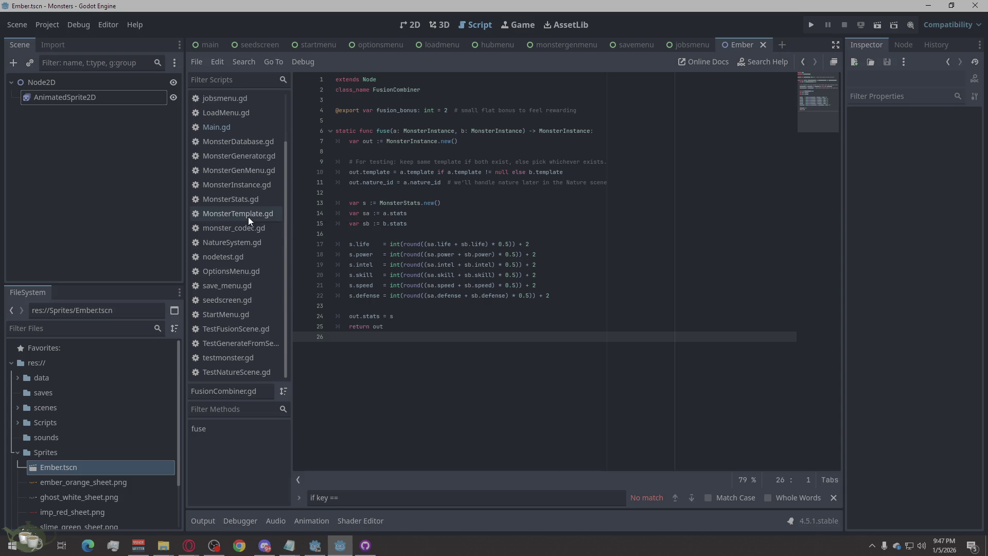
scroll(249, 217, "up", 1)
scroll(248, 216, "up", 1)
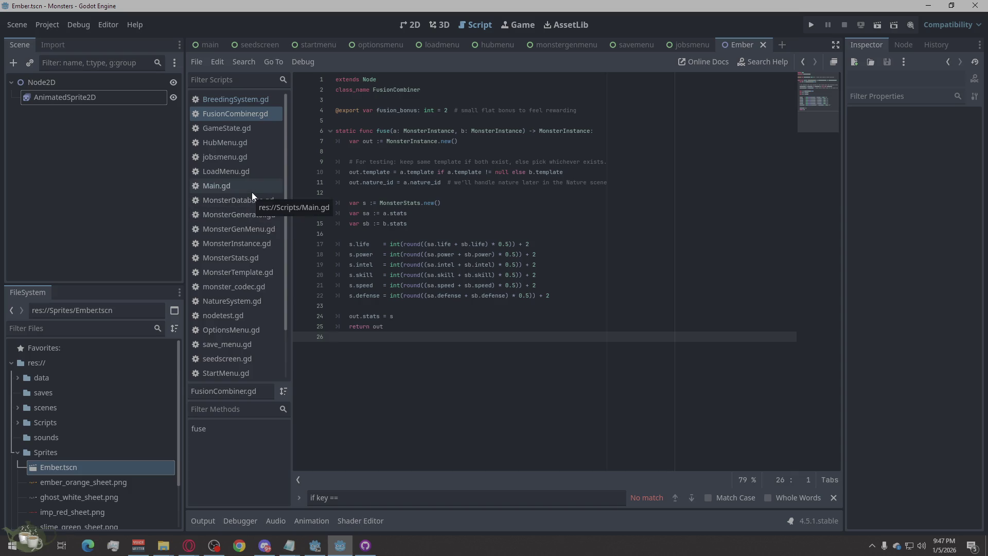
left_click(246, 284)
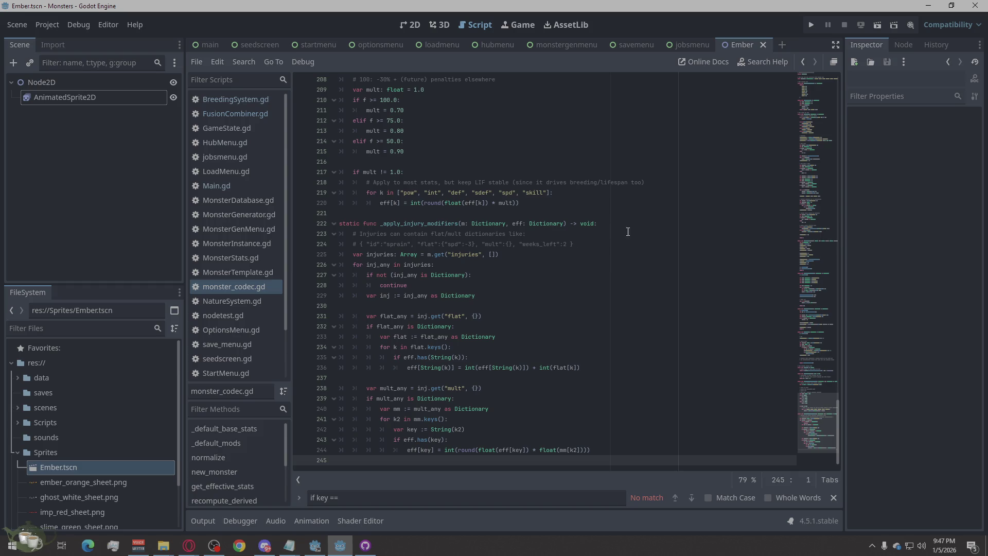
left_click(189, 545)
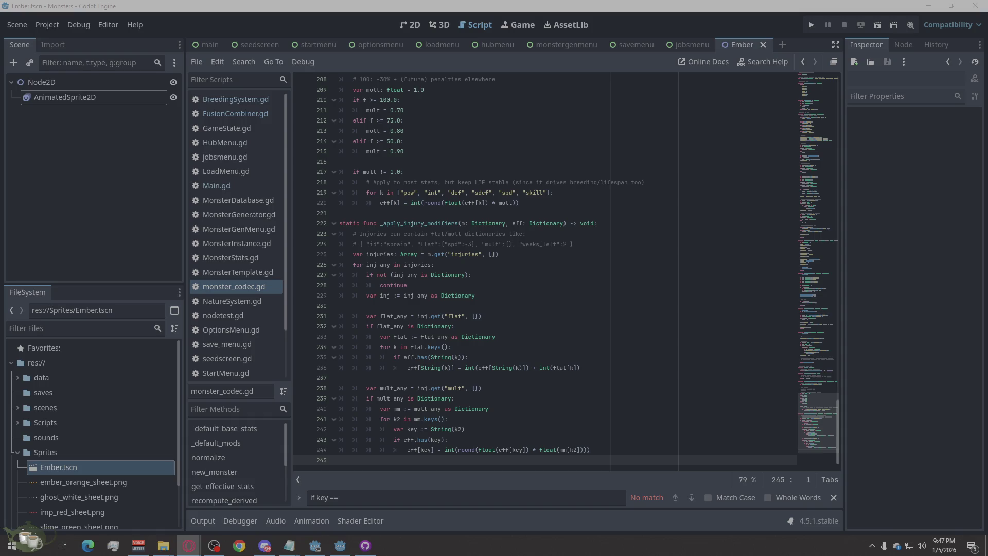
right_click(589, 243)
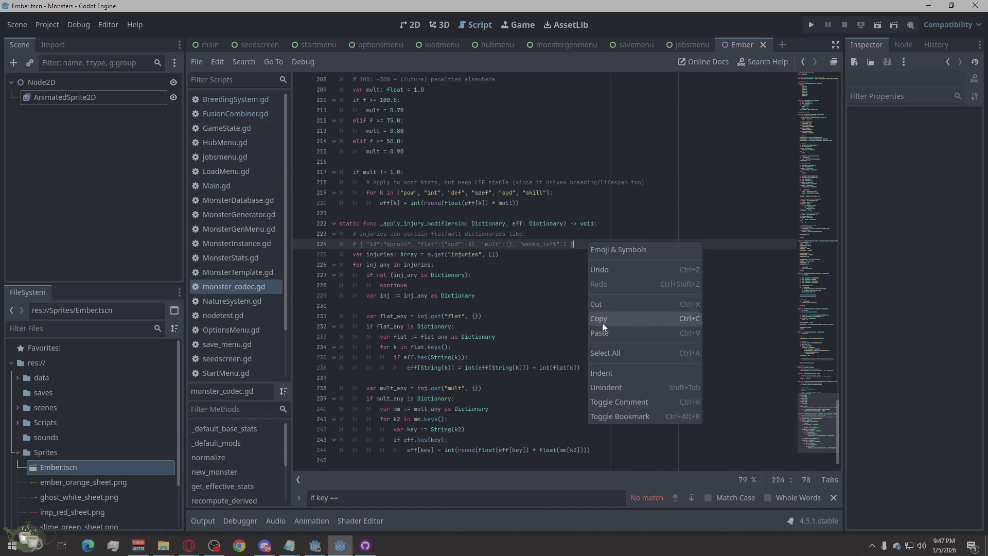
Replace all of monster_codec.gd's code with the copied replacement code
left_click(610, 351)
key("ctrl+v")
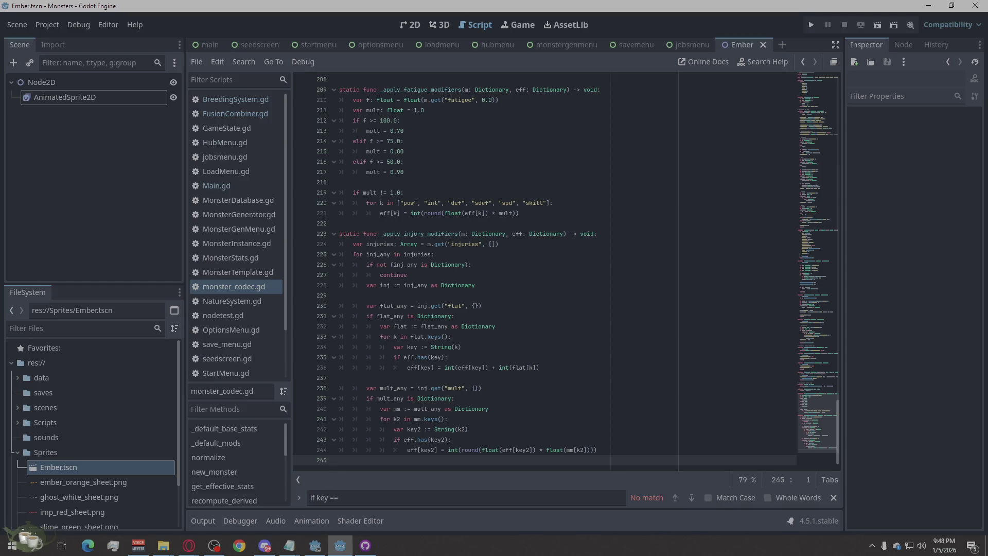
key("alt+Tab")
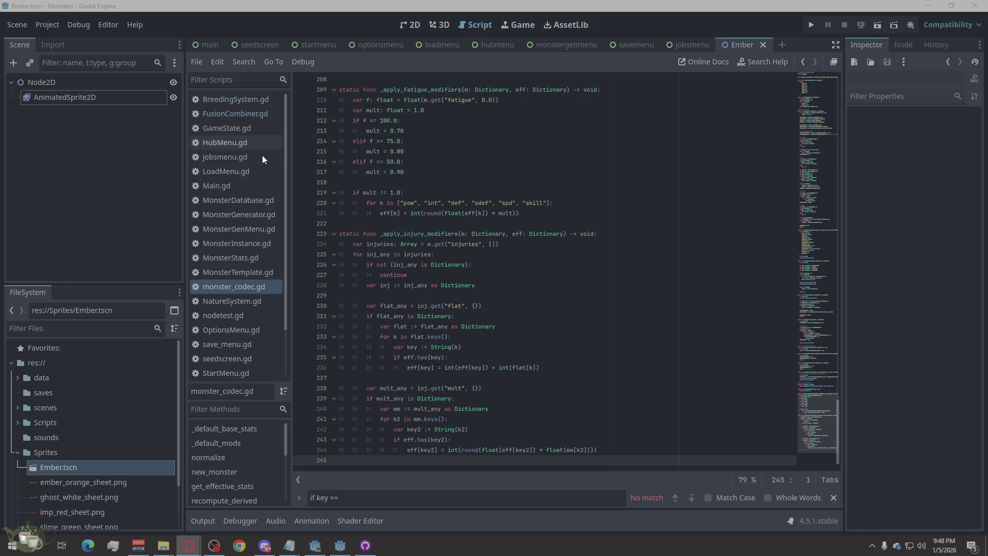
left_click(249, 130)
right_click(591, 252)
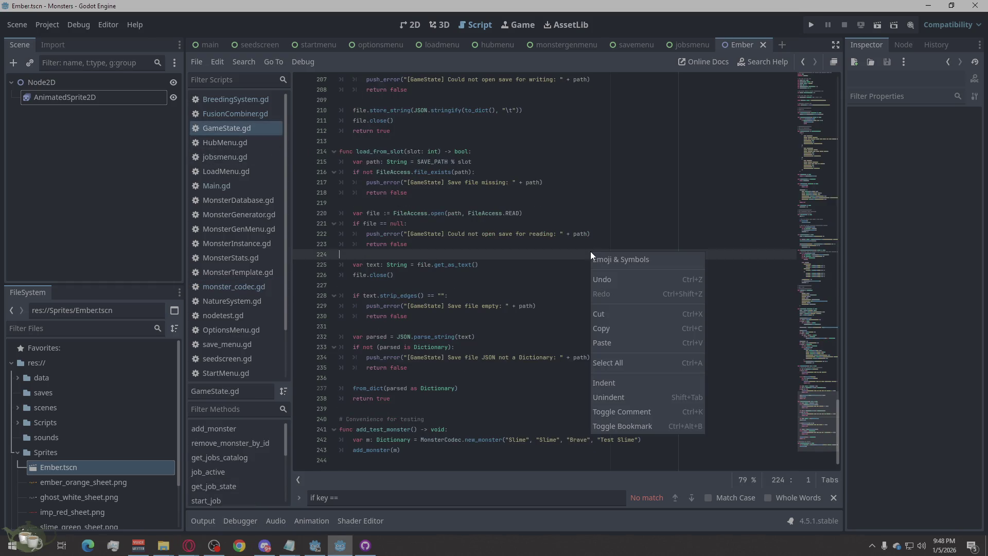
left_click(604, 364)
key("ctrl+v")
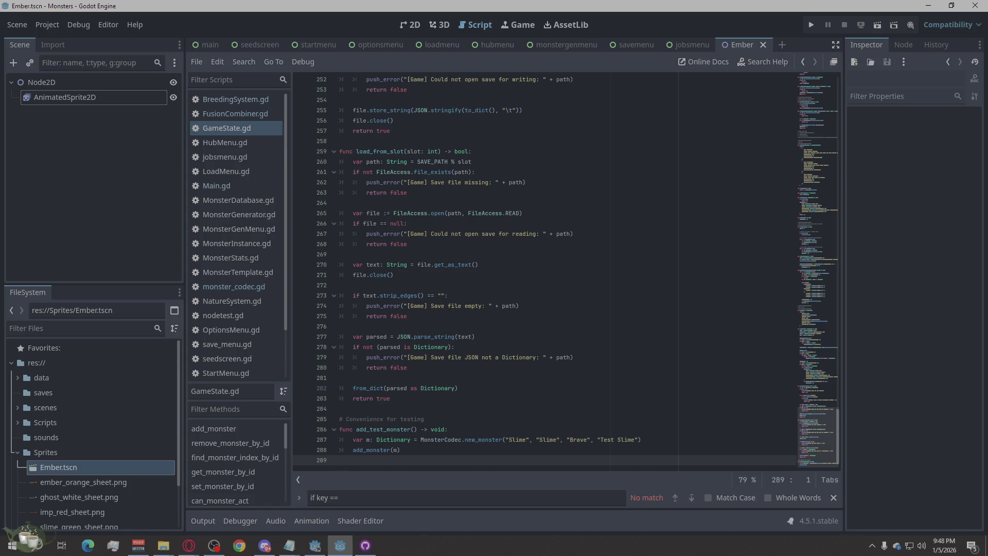
left_click(189, 545)
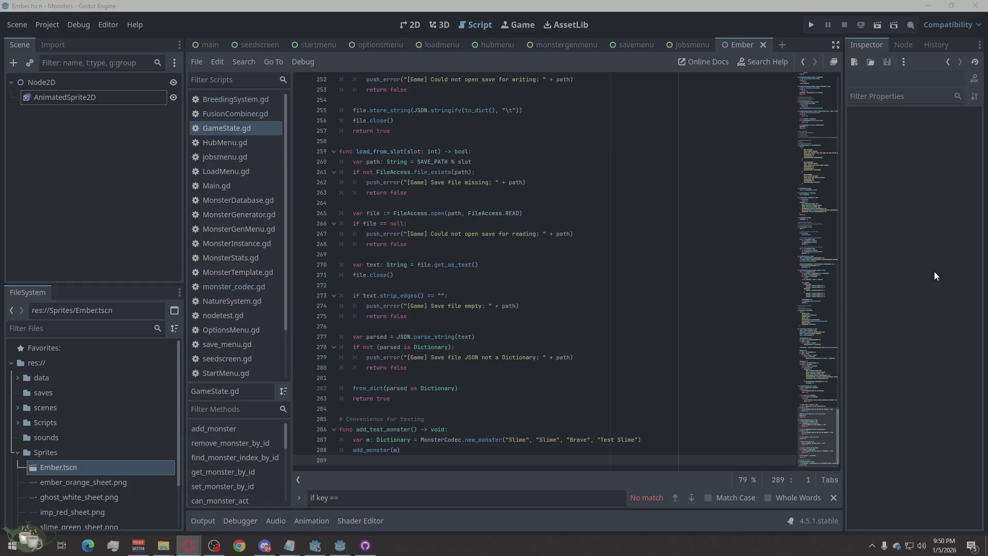
In the hubmenu scene, open HubMenu.gd and search it for 'Game.advance_wee'
left_click(486, 46)
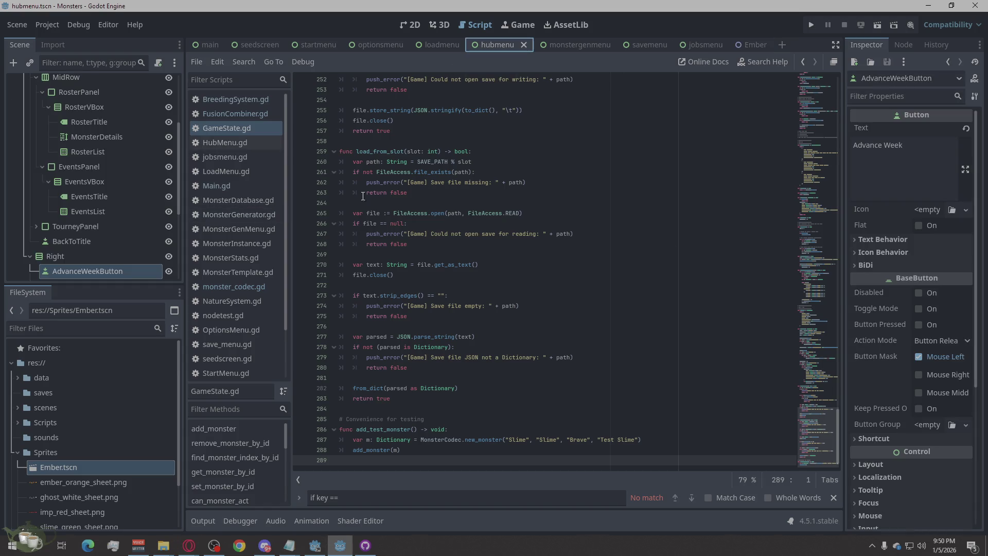
left_click(234, 142)
left_click(544, 212)
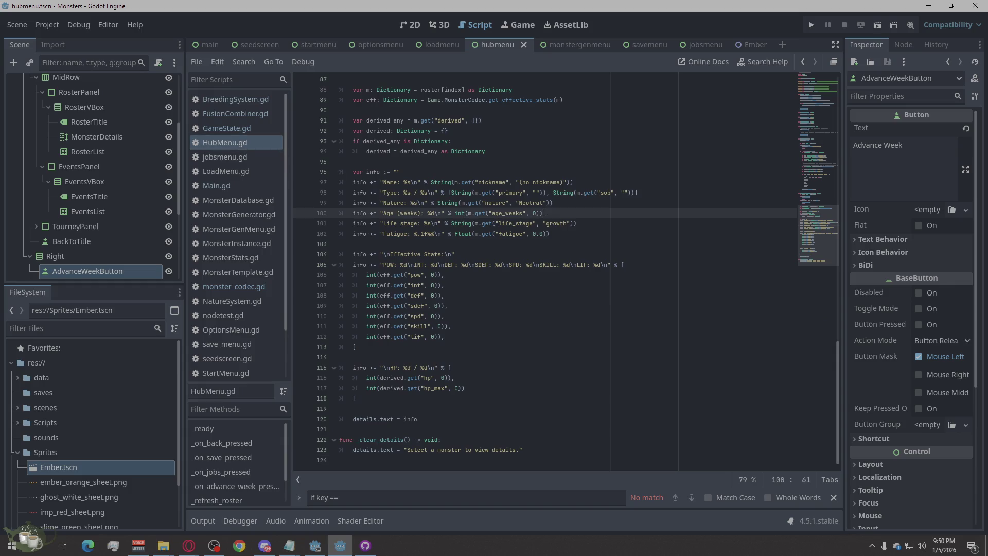
key("ctrl+f")
type("Game.advance_wee")
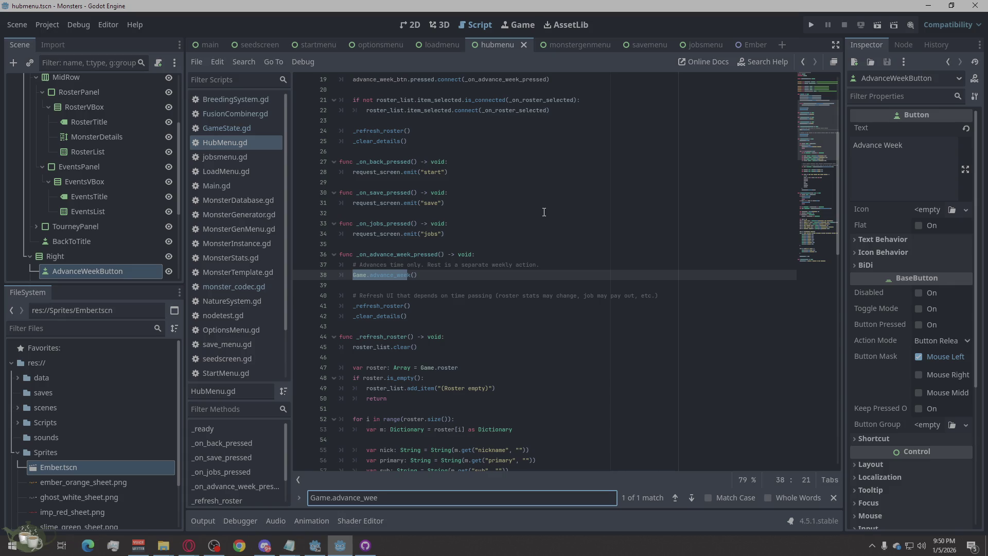
left_click(544, 213)
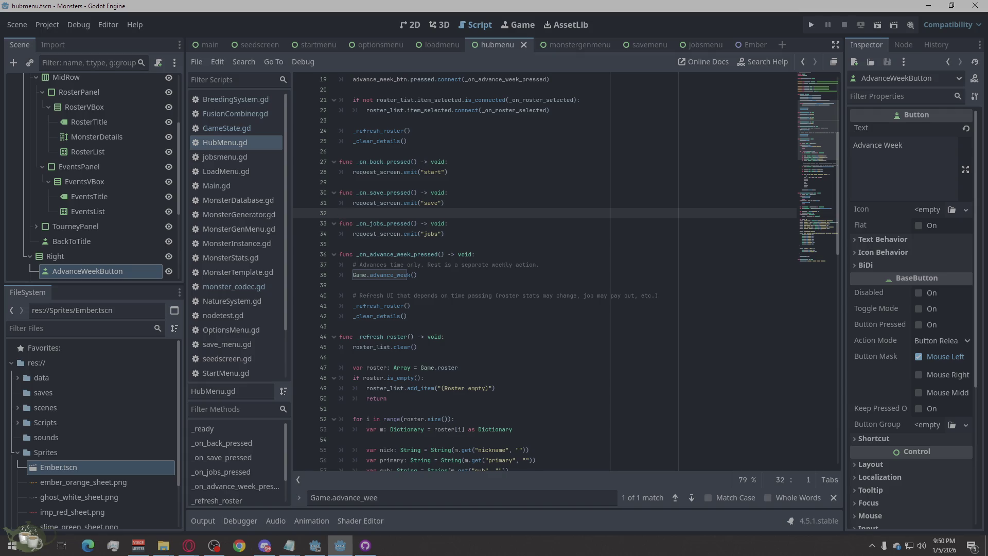
left_click(189, 545)
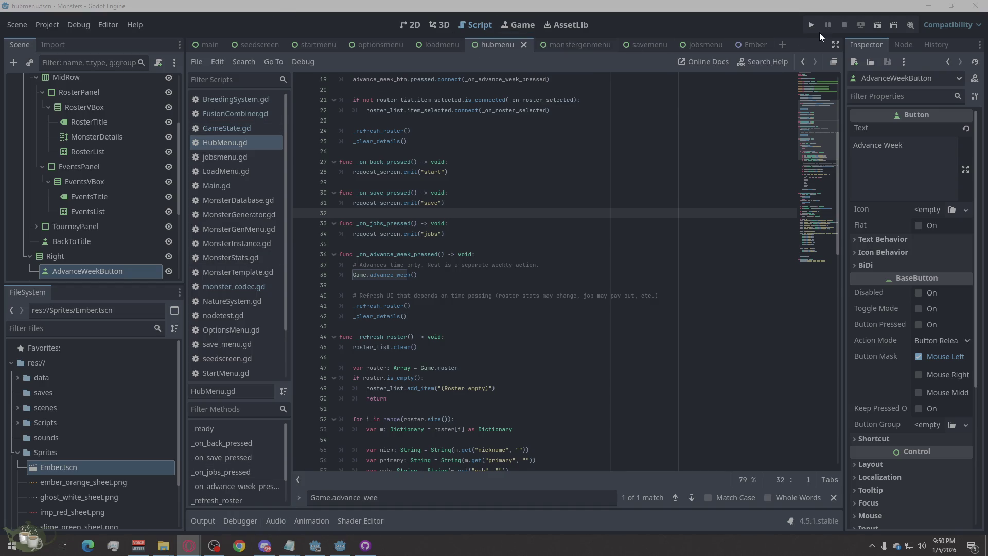
left_click(811, 27)
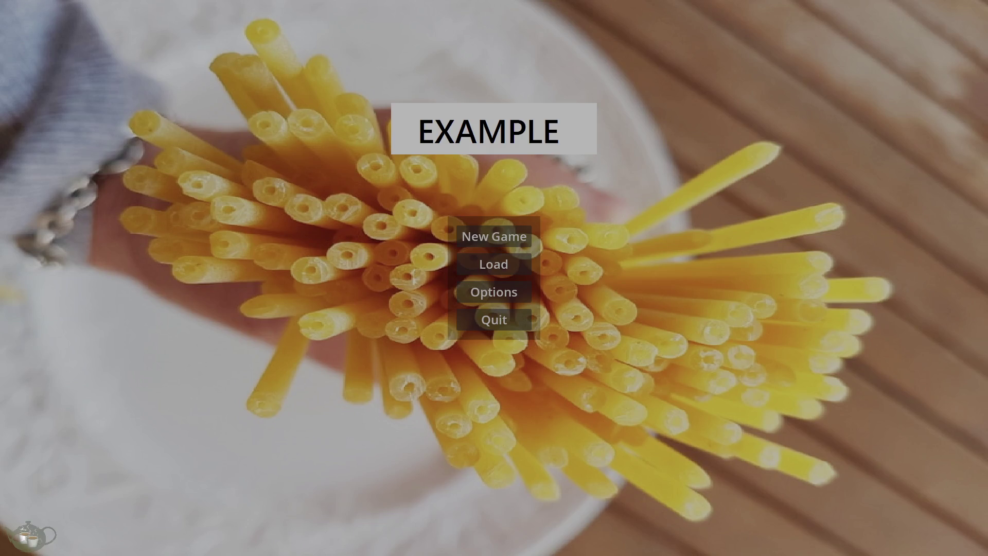
Check the Debugger and Output panels while the game runs
key("alt+Tab")
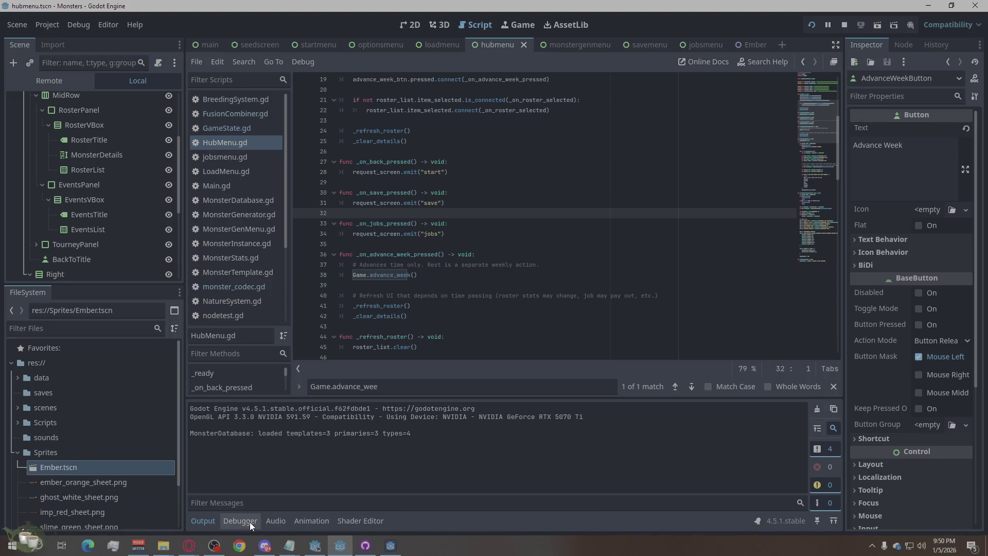
left_click(249, 522)
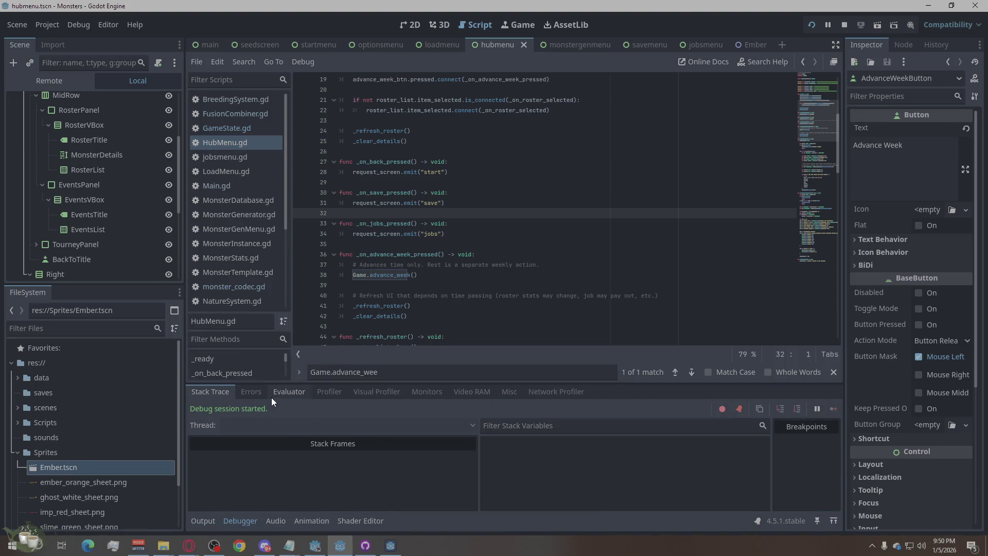
left_click(627, 459)
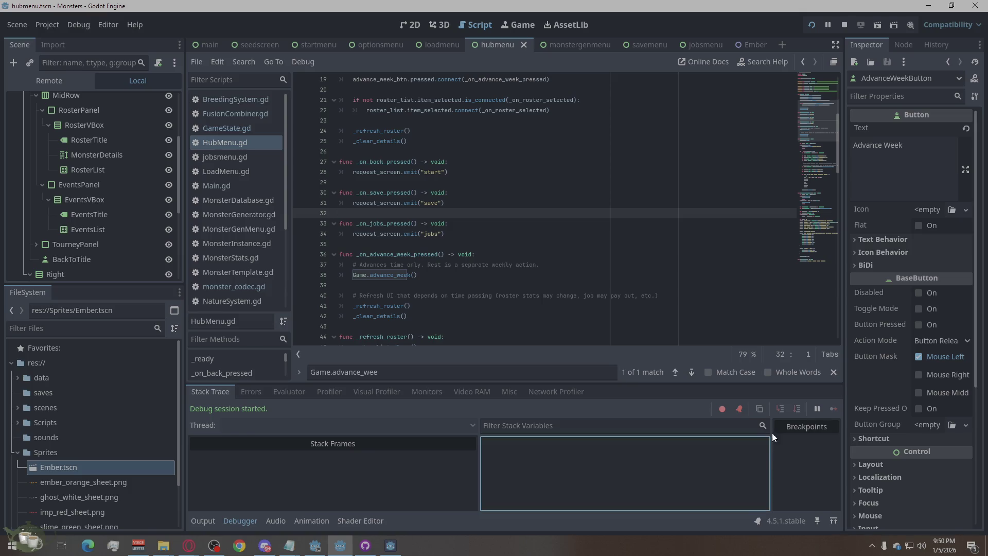
left_click(214, 521)
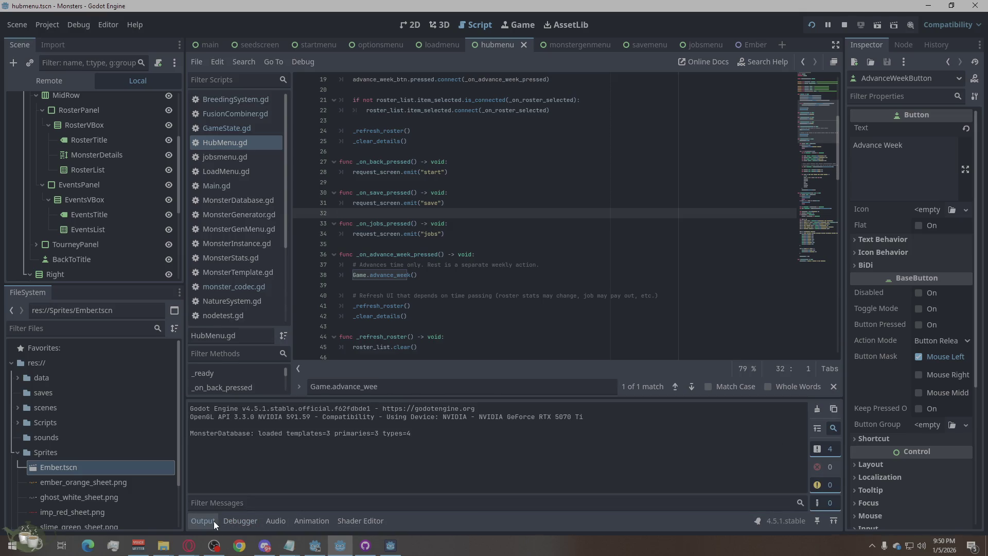
left_click(391, 544)
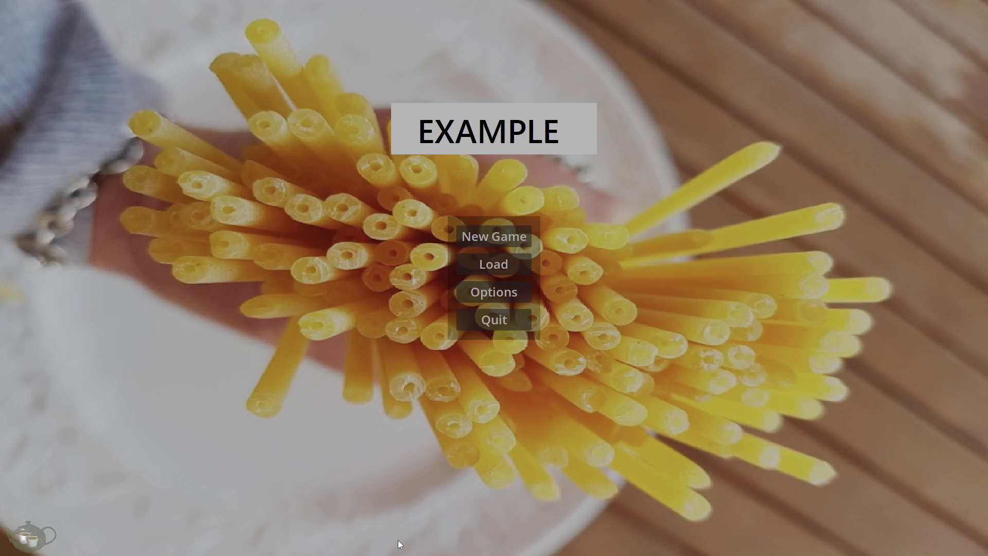
Play through New Game, Jobs and Save Game, return to the title, and quit
left_click(511, 241)
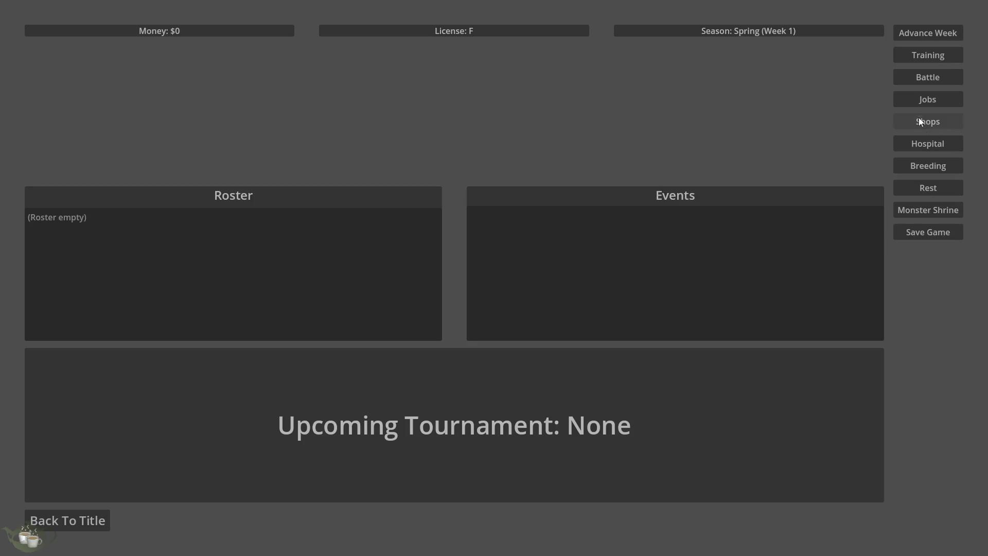
left_click(918, 103)
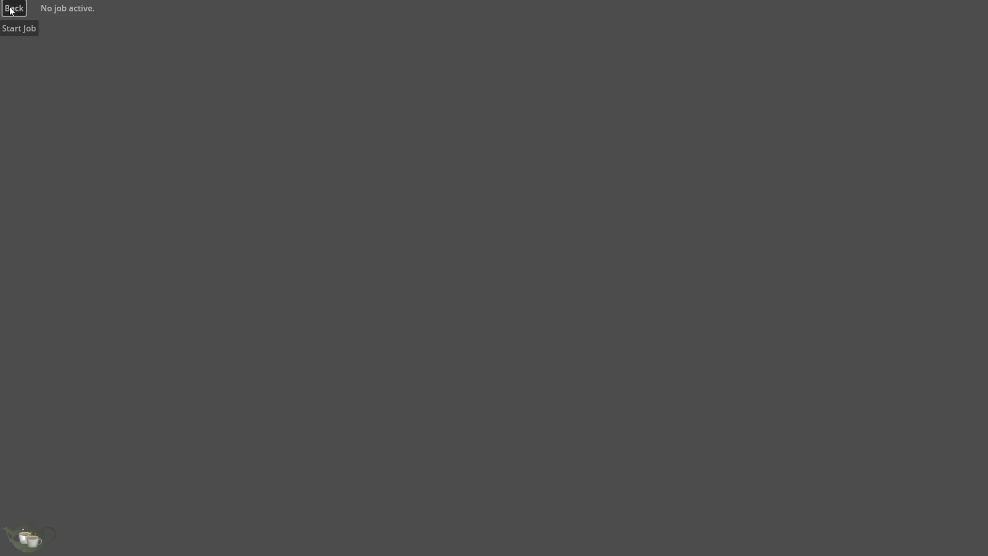
left_click(13, 8)
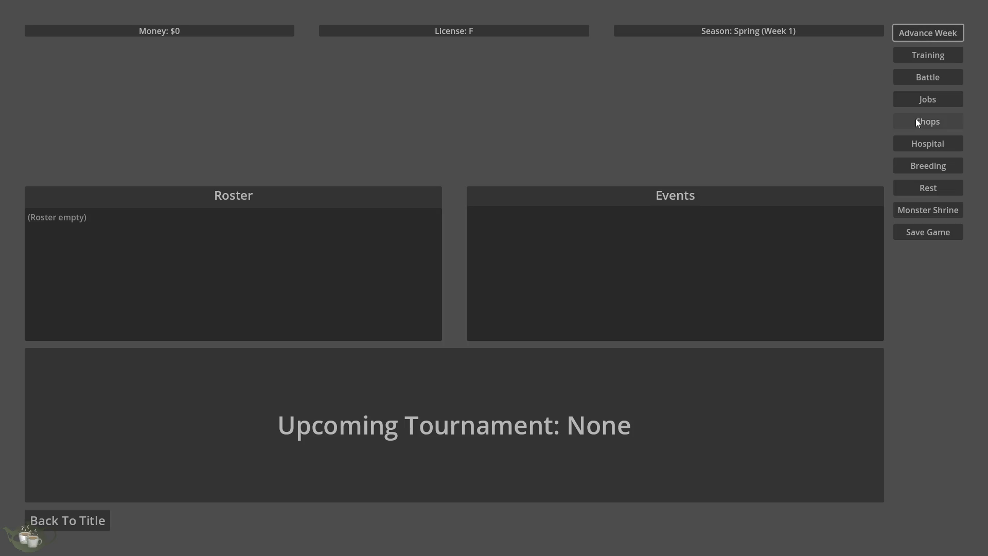
left_click(928, 235)
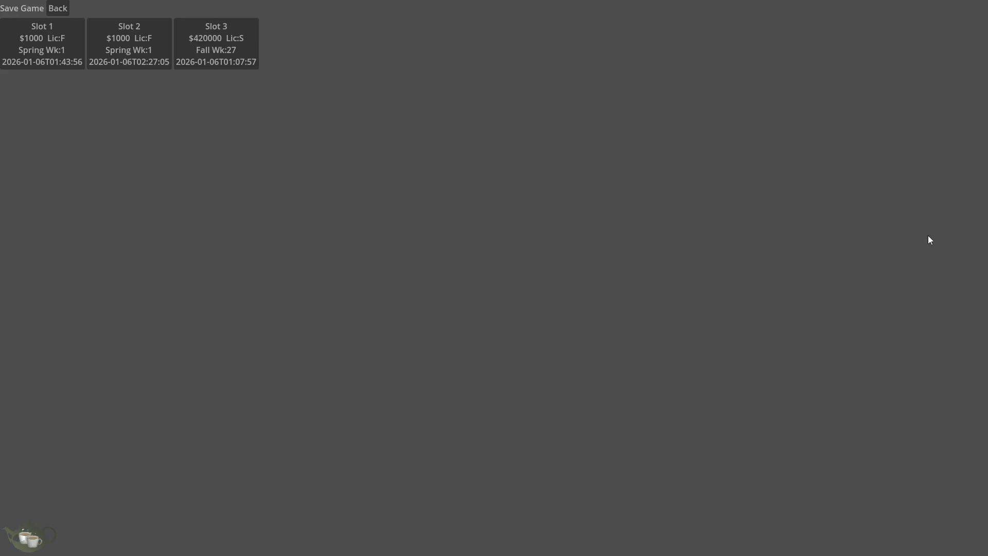
left_click(58, 8)
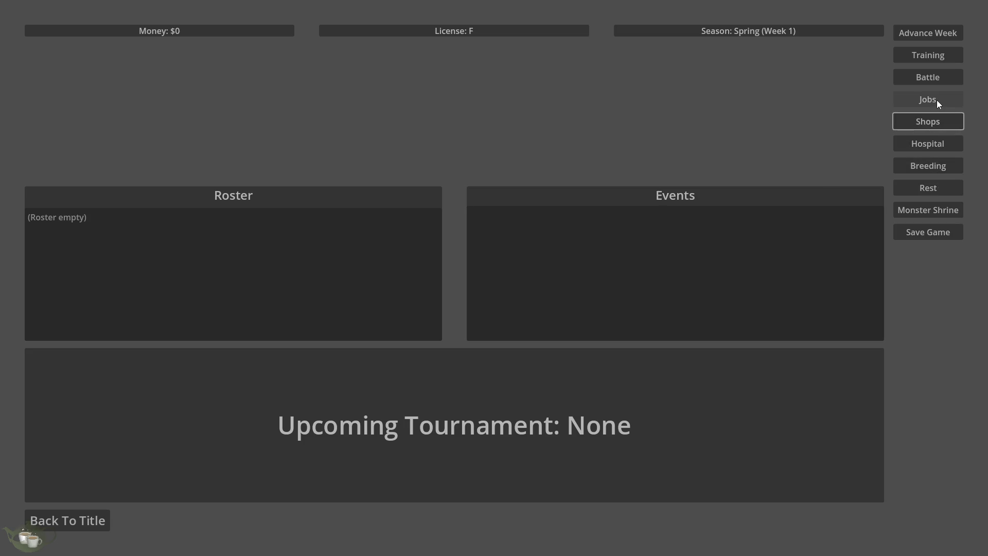
left_click(63, 525)
left_click(510, 319)
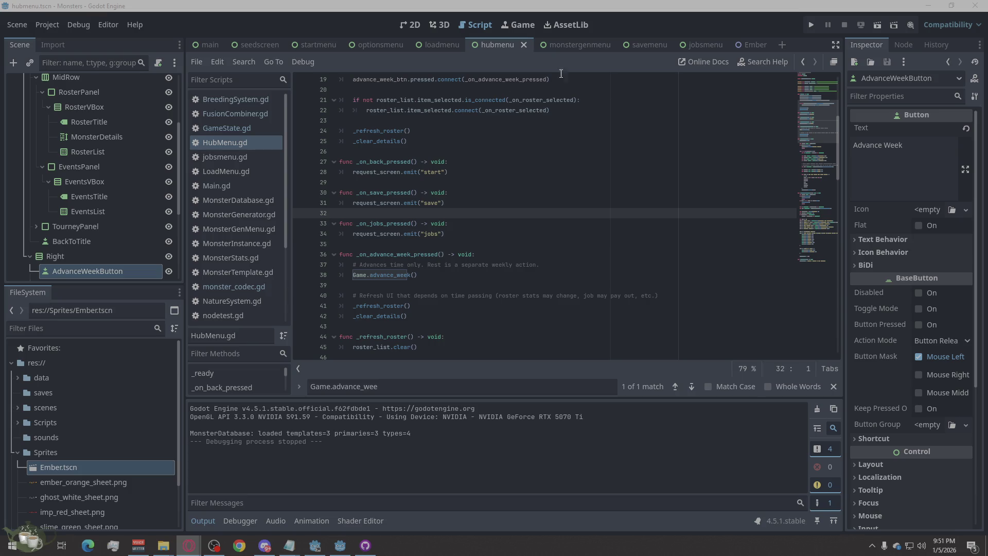
Reopen Ember.tscn, select AnimatedSprite2D, confirm its Offset and Transform are still 0, and return to 2D view
left_click(752, 45)
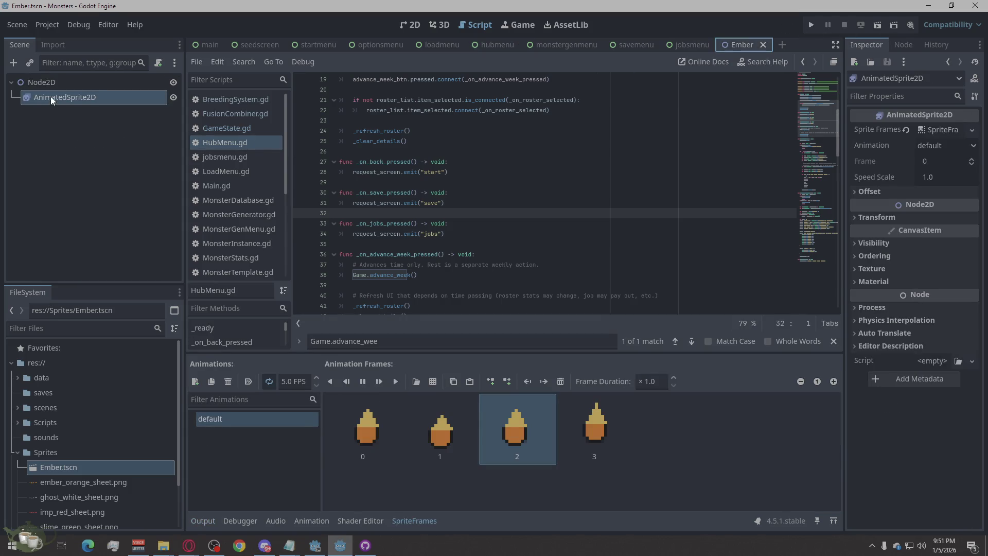
left_click(50, 97)
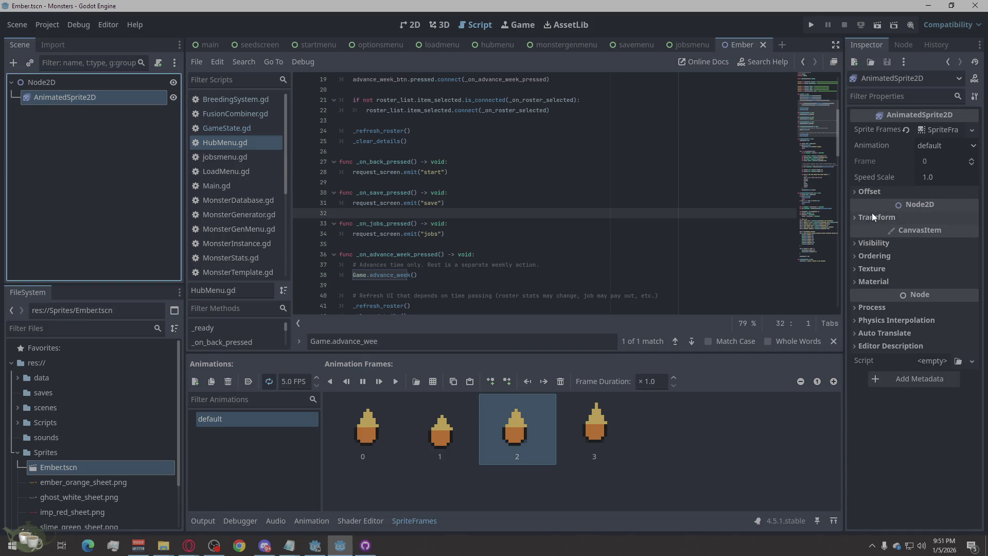
left_click(875, 194)
left_click(869, 193)
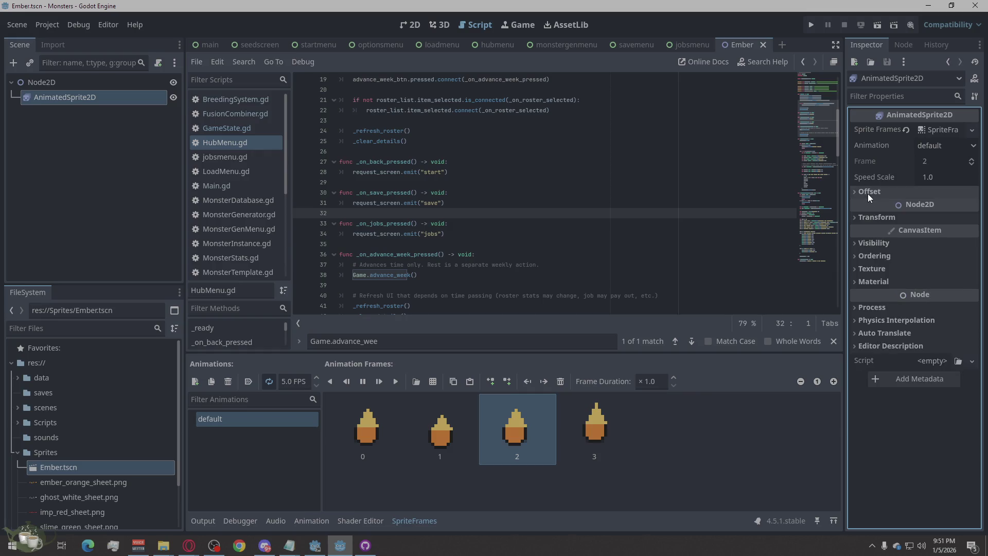
left_click(863, 194)
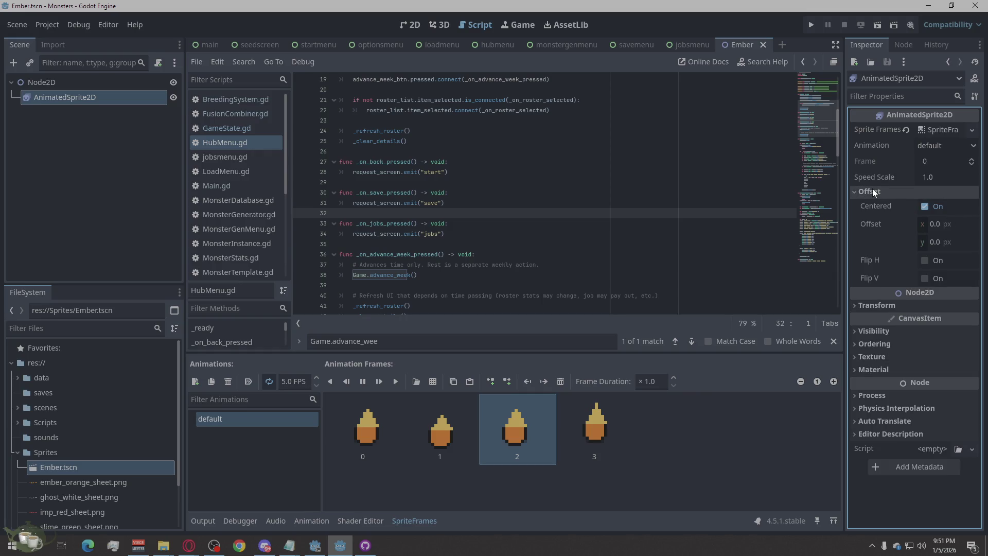
left_click(872, 192)
left_click(871, 217)
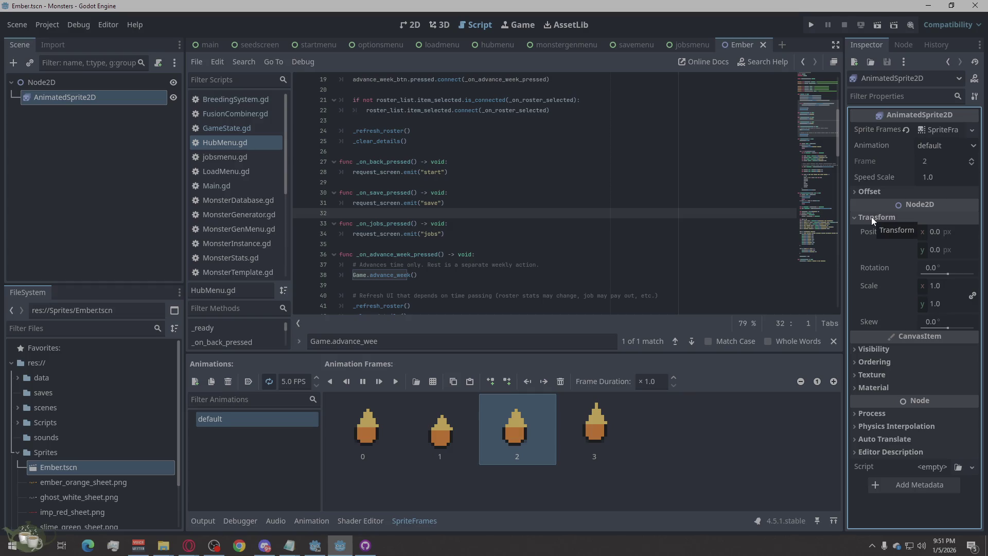
left_click(871, 217)
left_click(402, 31)
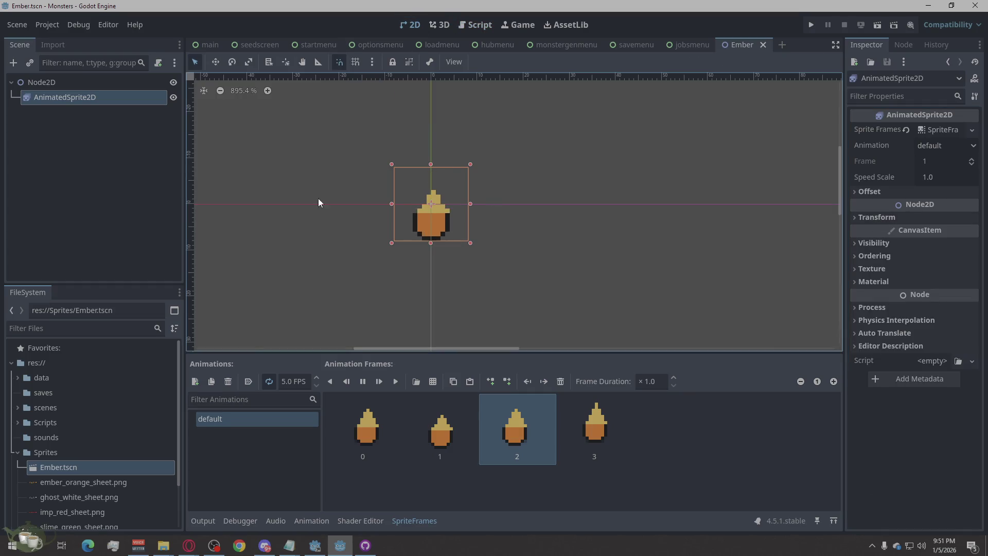
Review the AnimatedSprite2D's Transform, Offset and Visibility properties in the Inspector
scroll(332, 168, "down", 15)
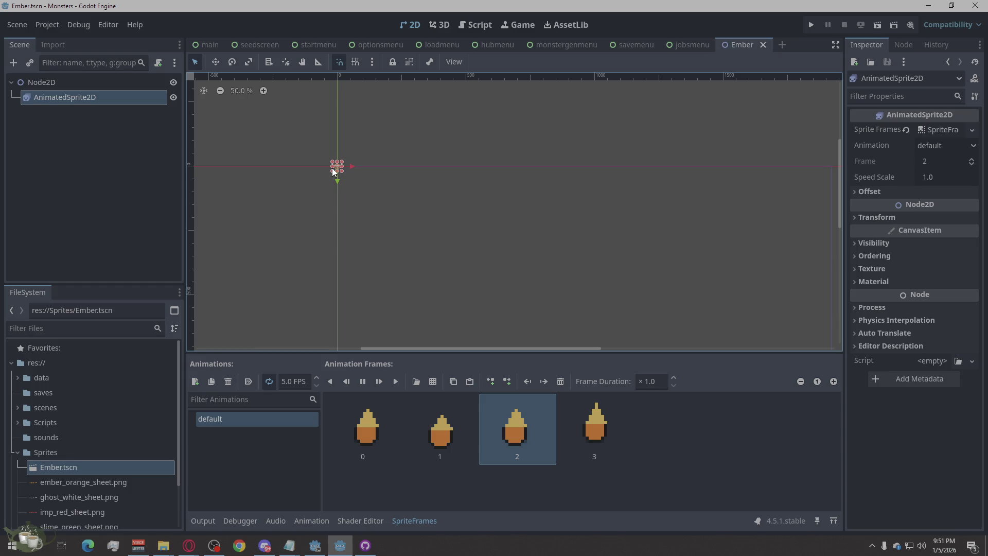
scroll(478, 196, "down", 2)
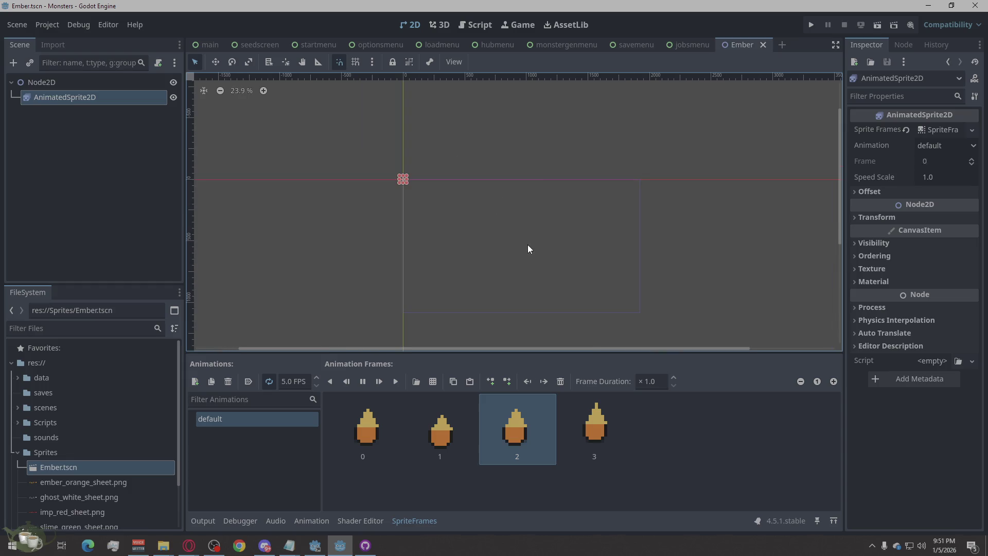
scroll(563, 243, "up", 1)
left_click(877, 217)
left_click(876, 218)
left_click(867, 191)
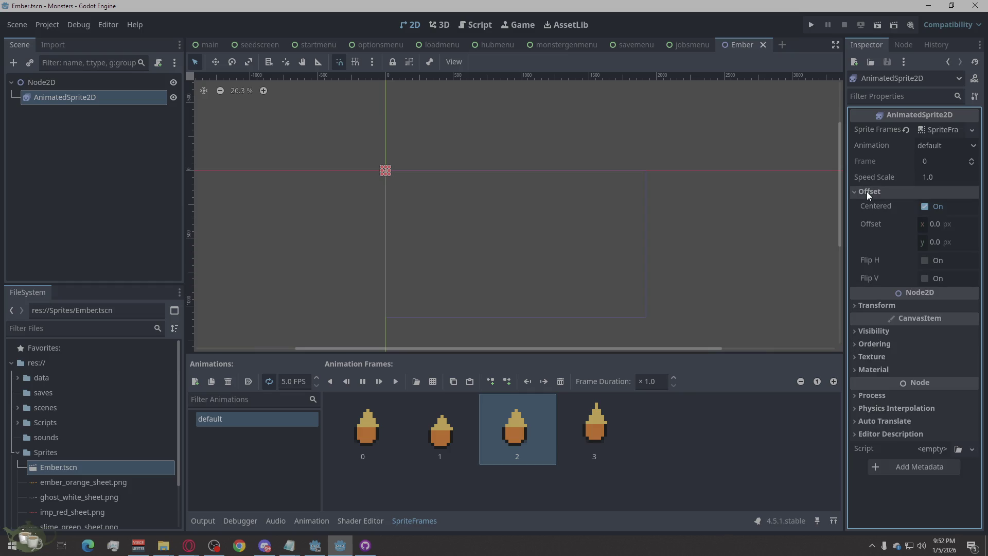
left_click(867, 192)
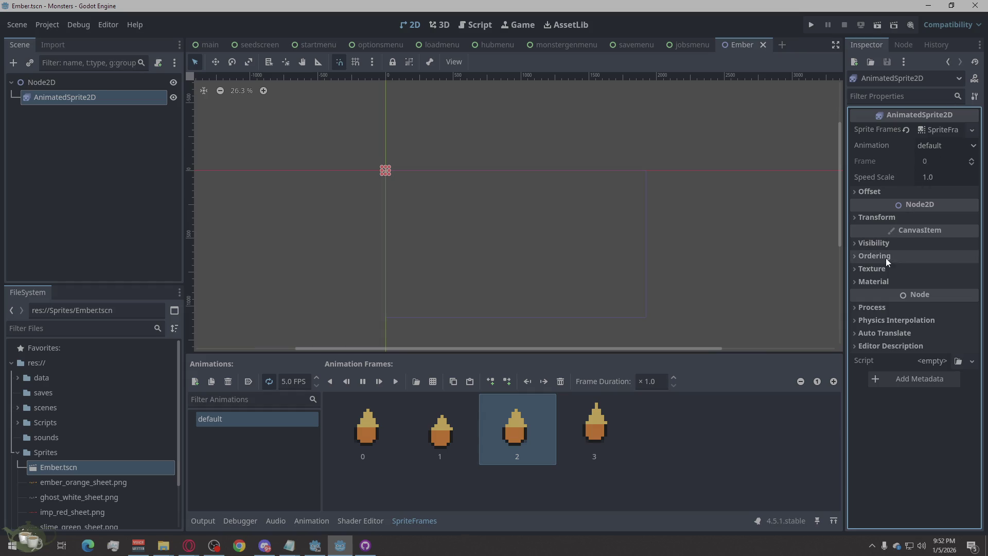
left_click(894, 245)
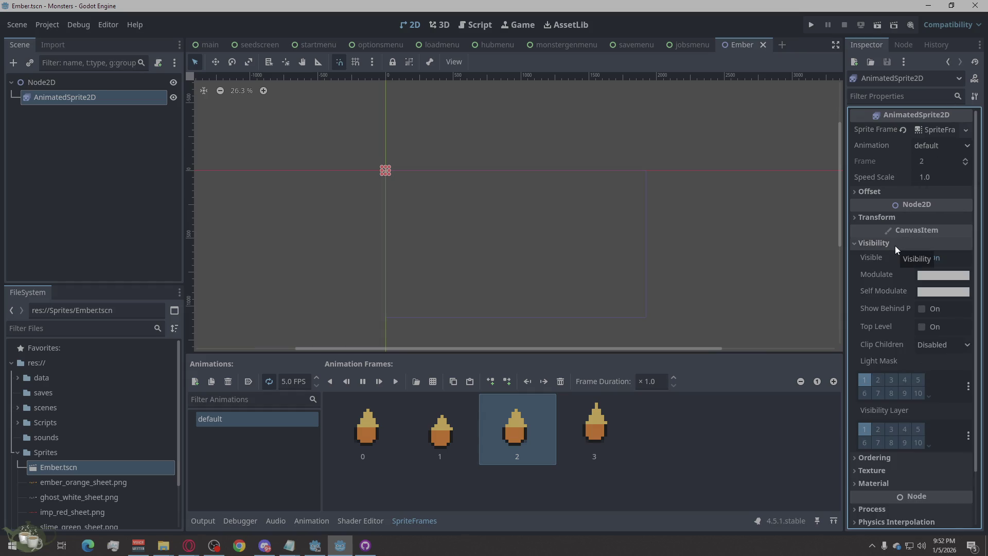
left_click(894, 246)
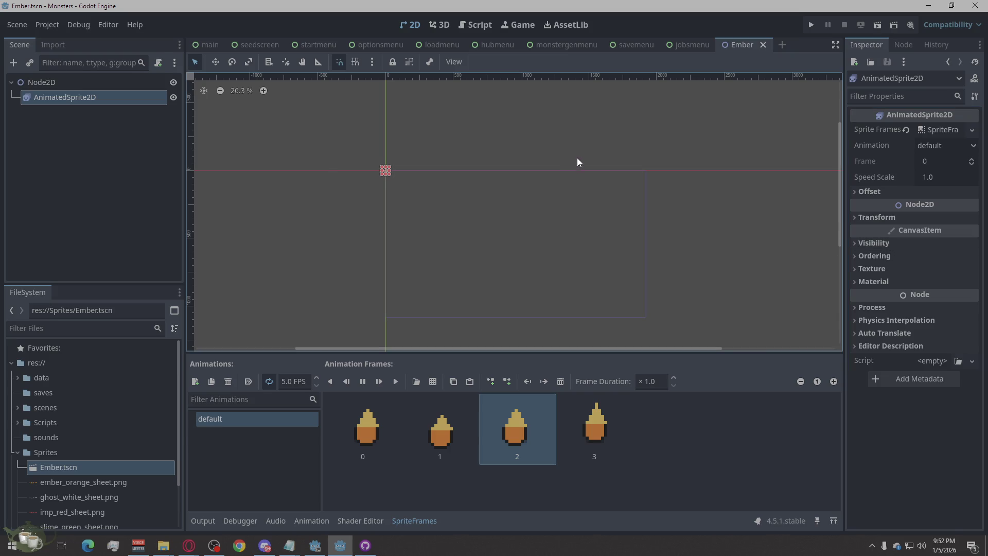
Deselect the sprite and zoom the 2D view to about 600% on the ember
left_click(577, 159)
scroll(355, 170, "up", 7)
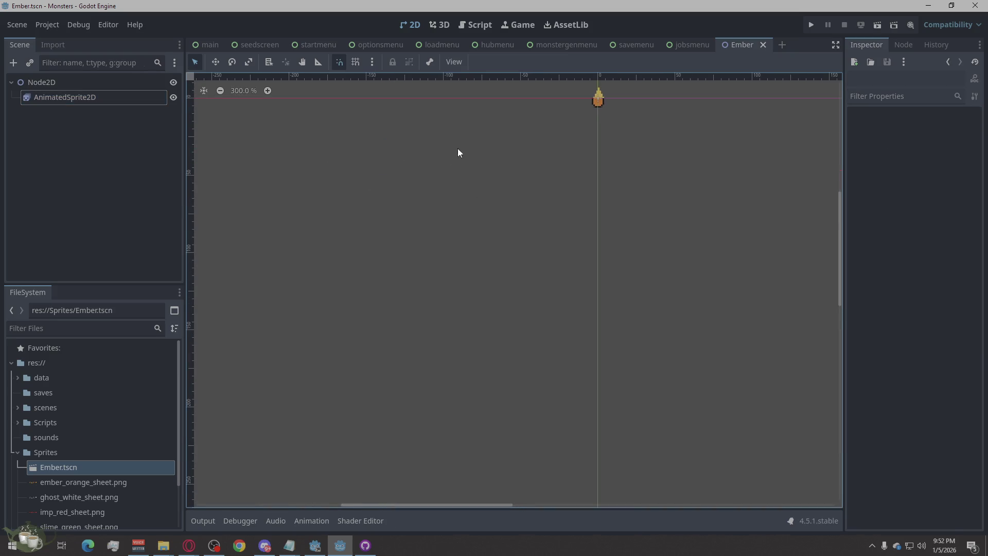
scroll(607, 105, "up", 2)
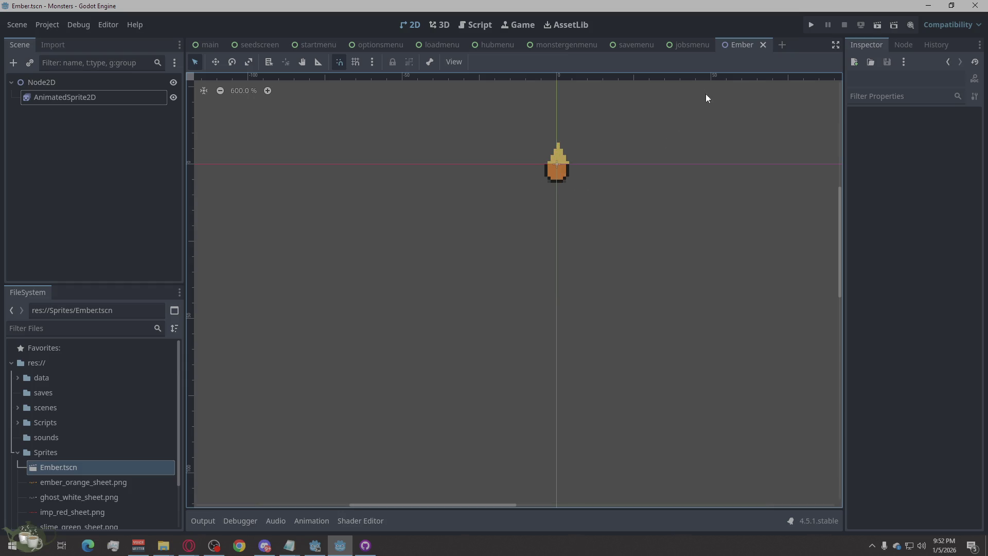
Move the AnimatedSprite2D down and right so its top-left corner sits at the Node2D origin
left_click(82, 84)
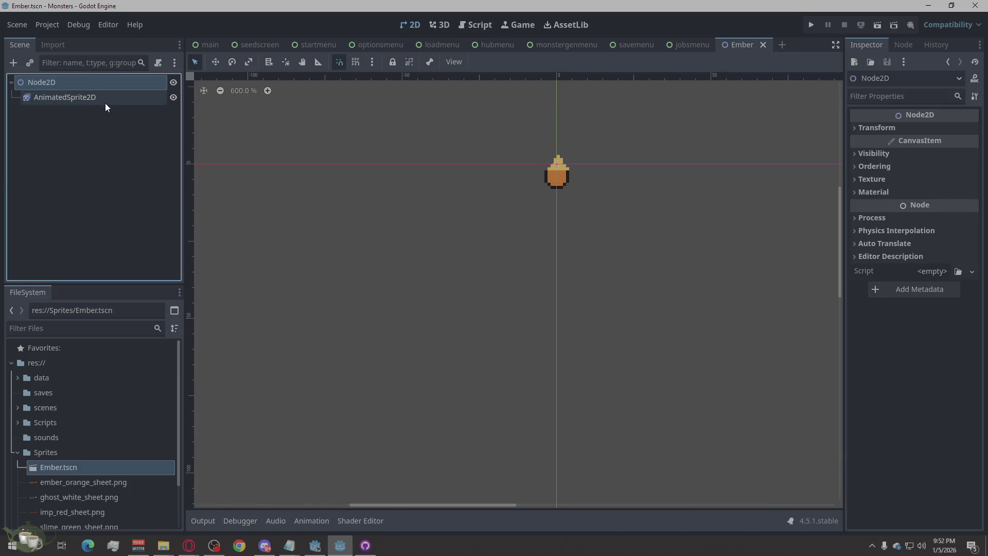
left_click(103, 99)
key("w")
left_click_drag(555, 170, 581, 195)
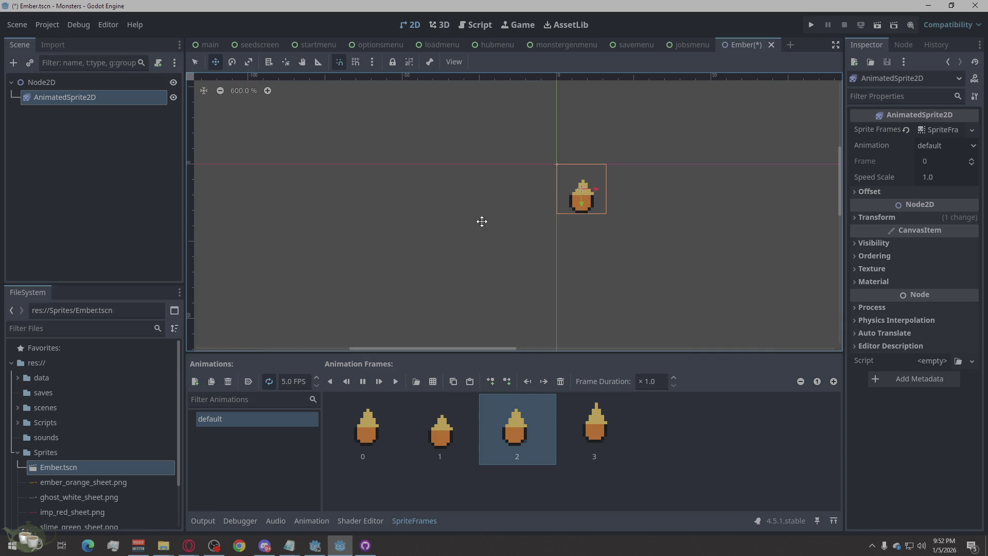
scroll(360, 198, "down", 10)
scroll(372, 208, "up", 11)
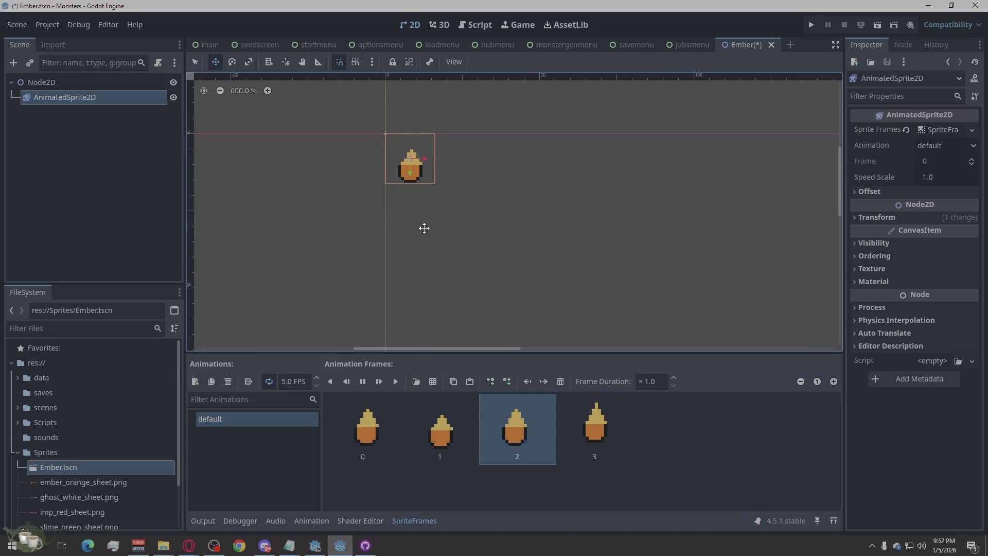
Save Ember.tscn, return to Select mode and deselect the sprite
key("ctrl+s")
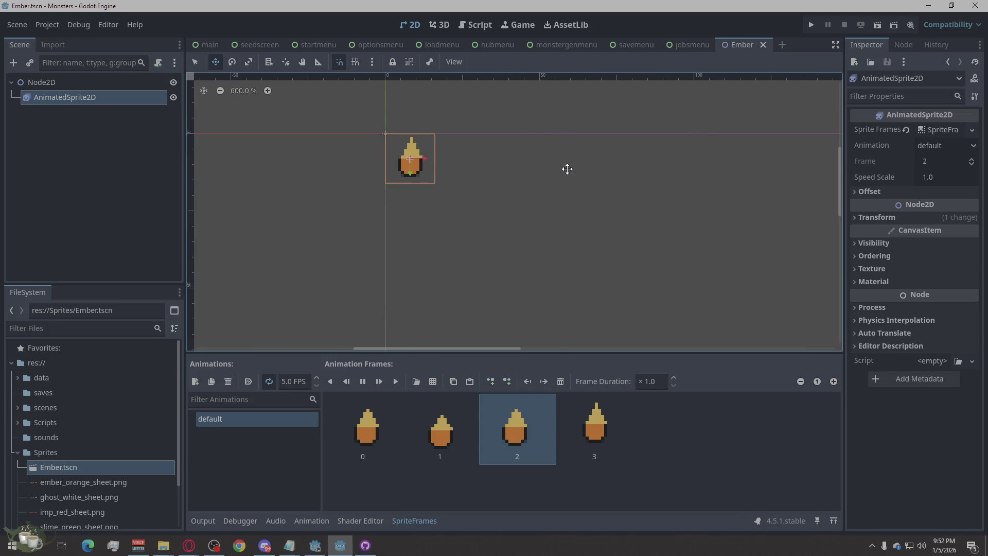
left_click(198, 62)
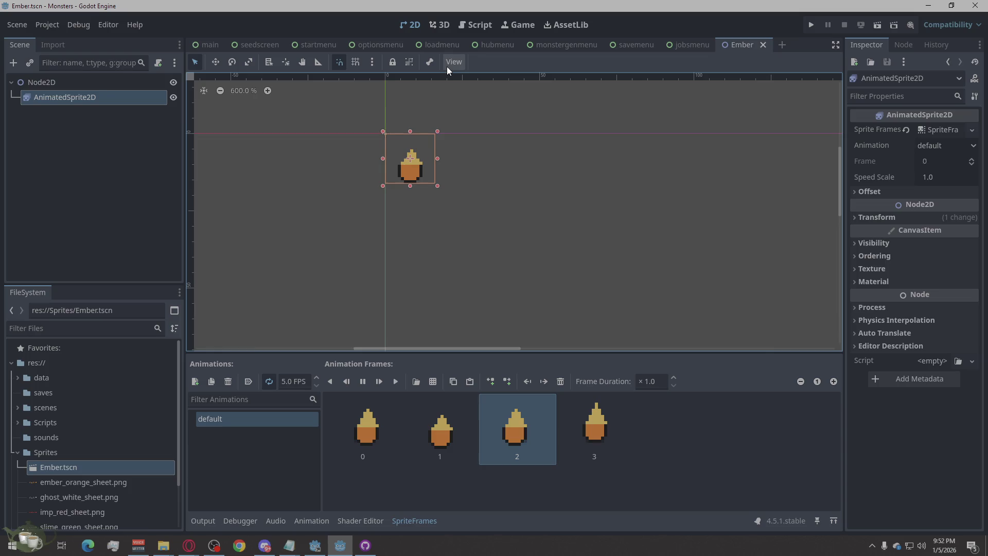
left_click(455, 101)
Zoom out and open then dismiss the Ember scene tab's context menu
scroll(317, 160, "down", 8)
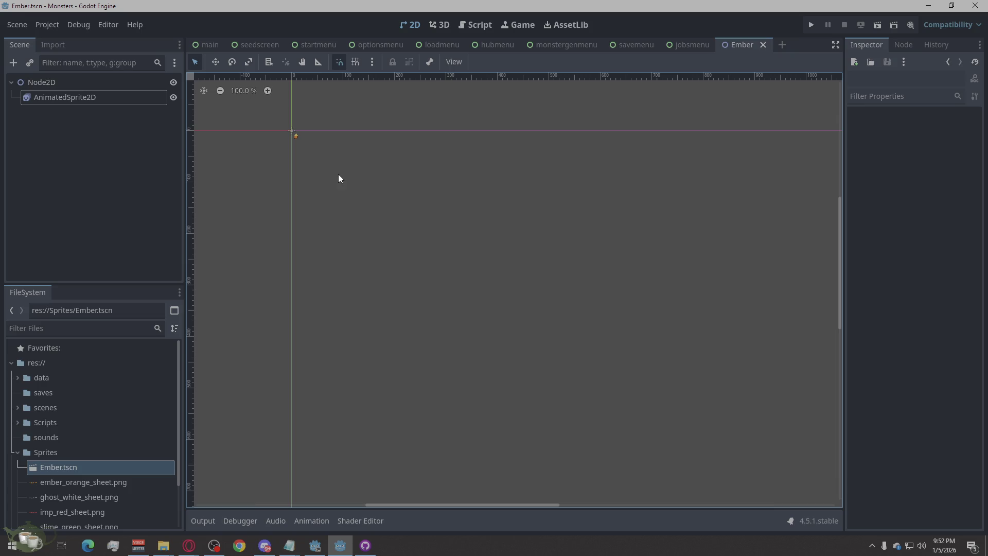
scroll(278, 122, "down", 3)
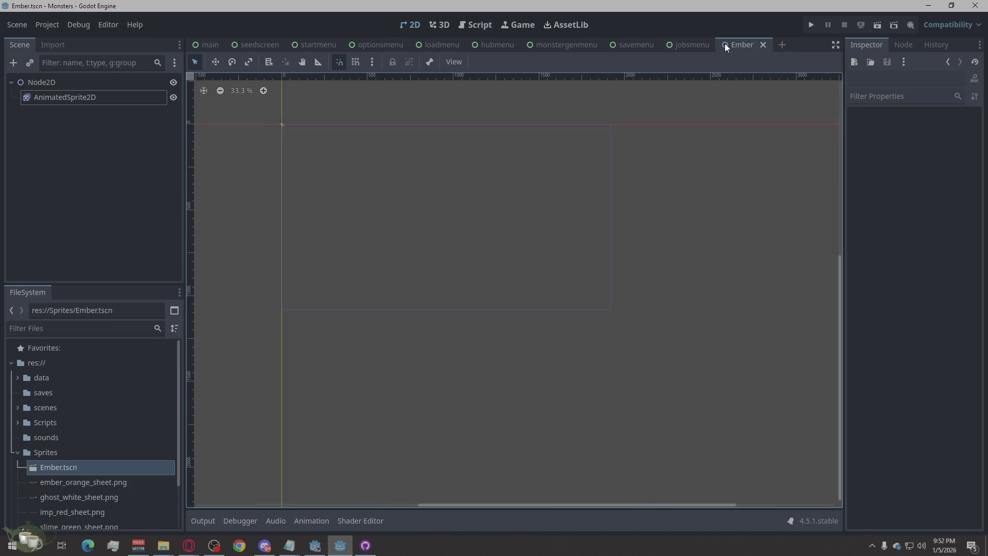
right_click(739, 46)
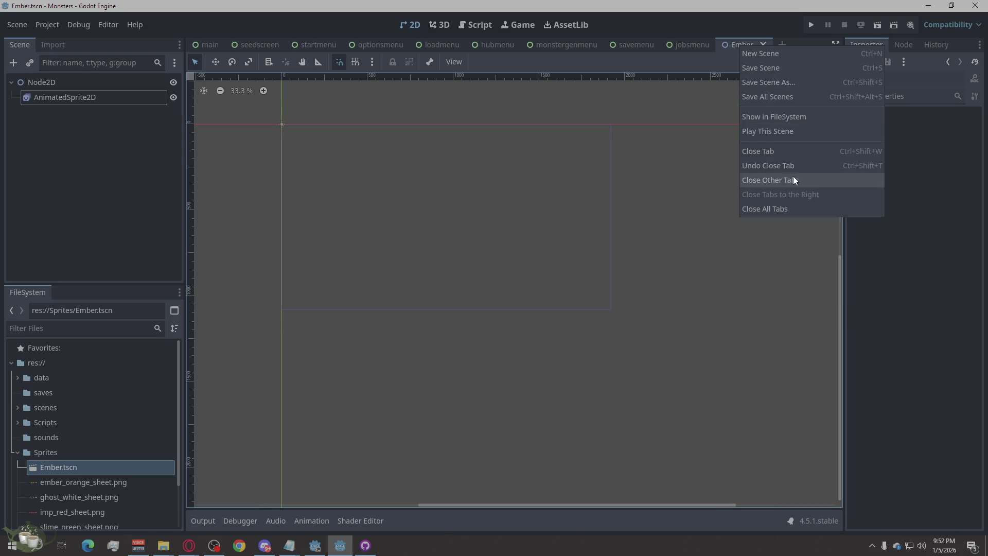
left_click(659, 173)
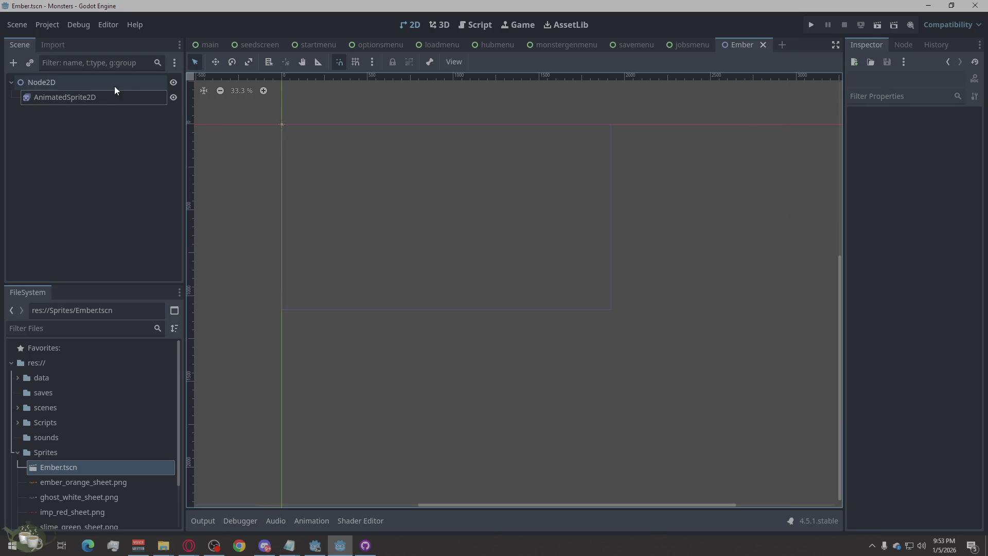
Open and dismiss the Node2D context menu, clear the selection, and zoom back onto the sprite
right_click(109, 84)
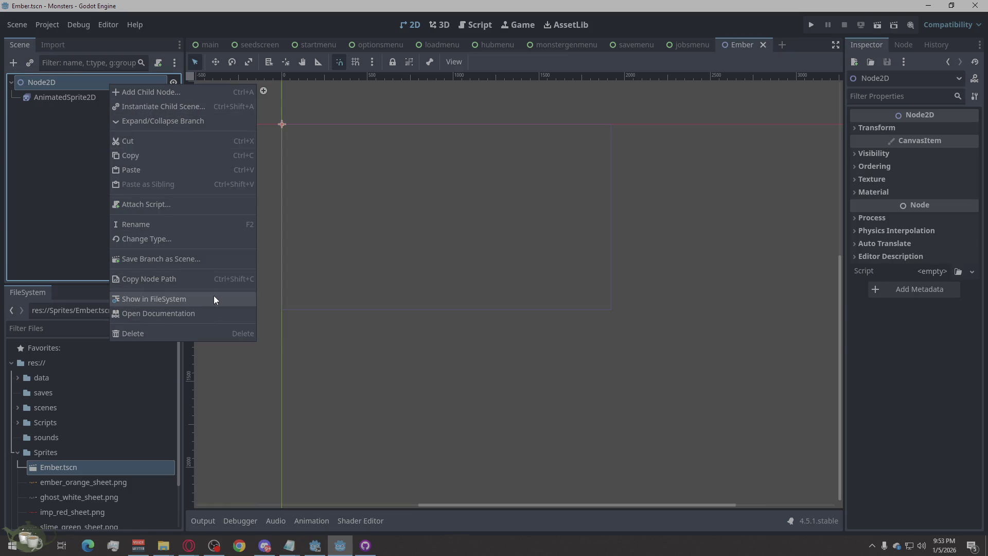
left_click(15, 221)
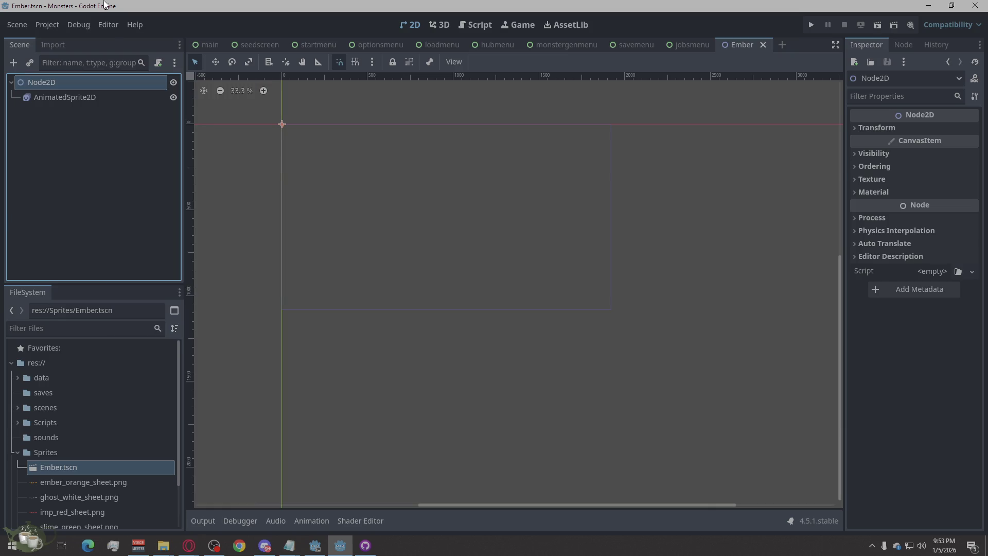
left_click(351, 180)
left_click(242, 91)
scroll(527, 190, "up", 2)
scroll(617, 273, "up", 4)
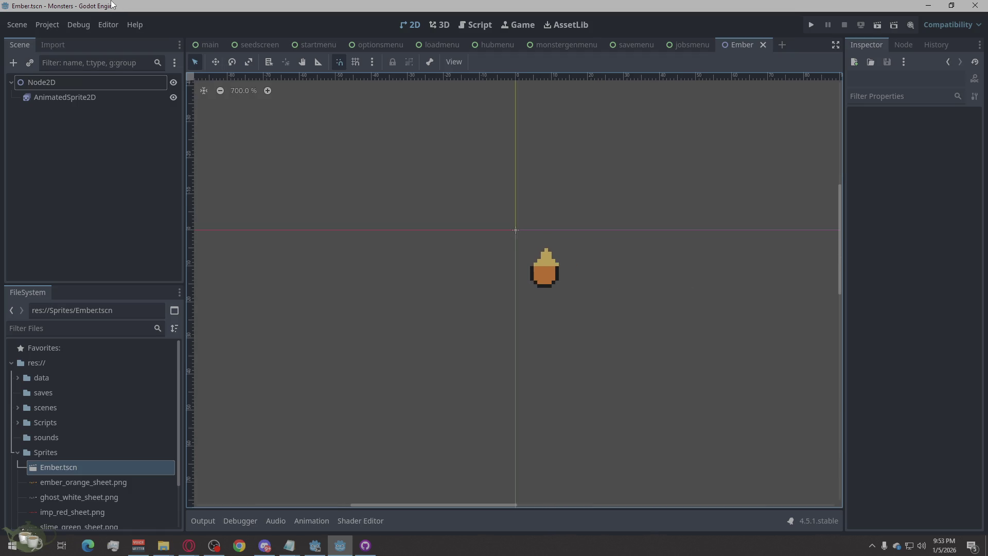
left_click(106, 24)
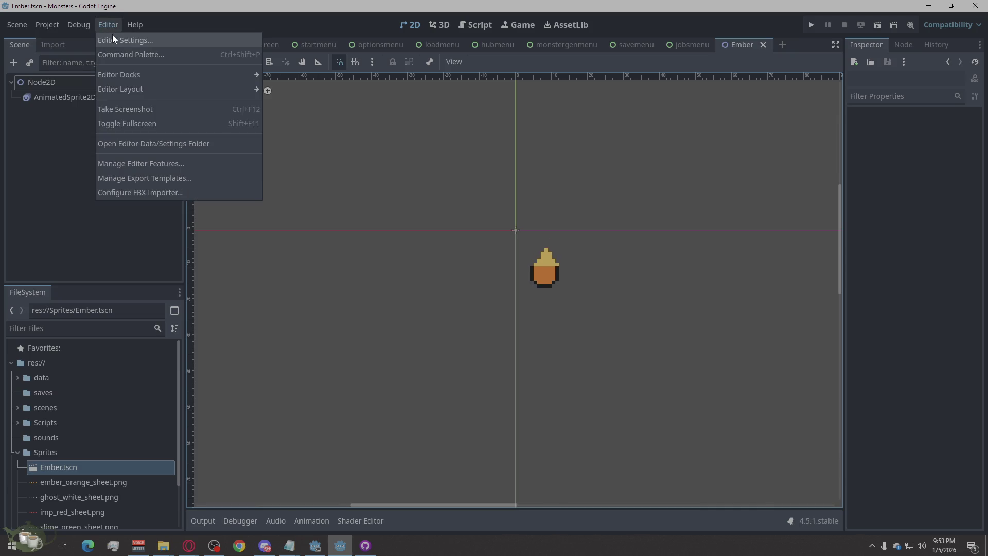
left_click(109, 119)
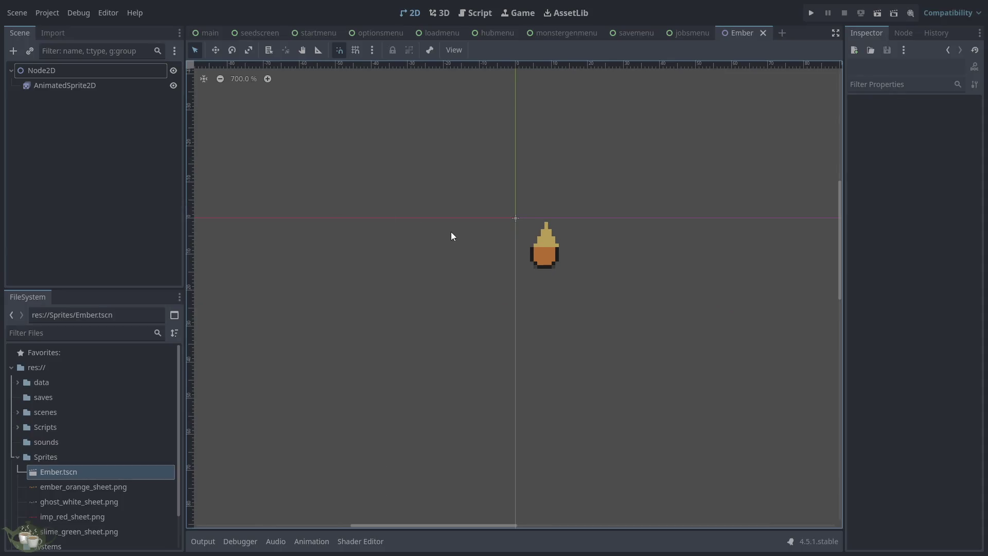
left_click(112, 15)
left_click(144, 110)
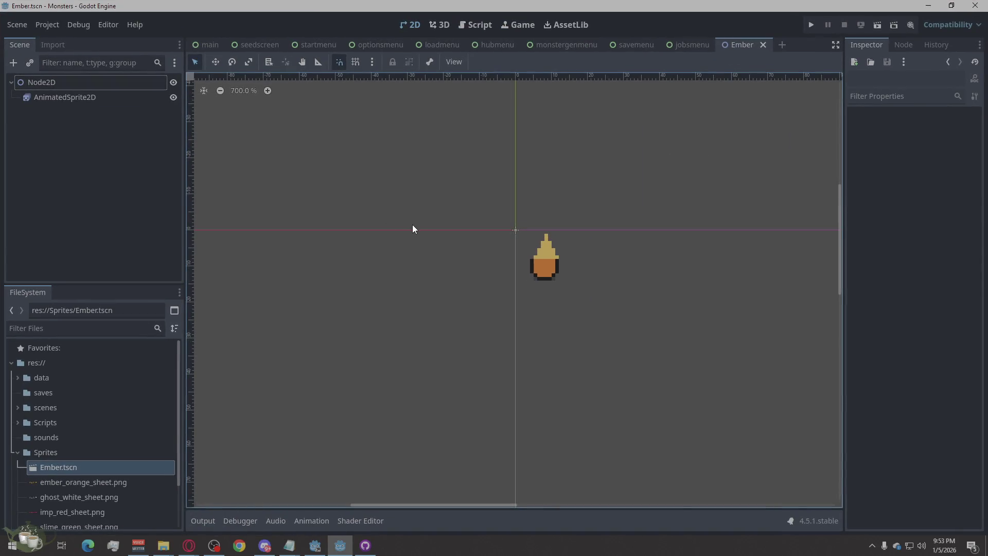
scroll(480, 220, "down", 1)
scroll(552, 236, "down", 2)
scroll(554, 223, "right", 5)
scroll(291, 260, "left", 1)
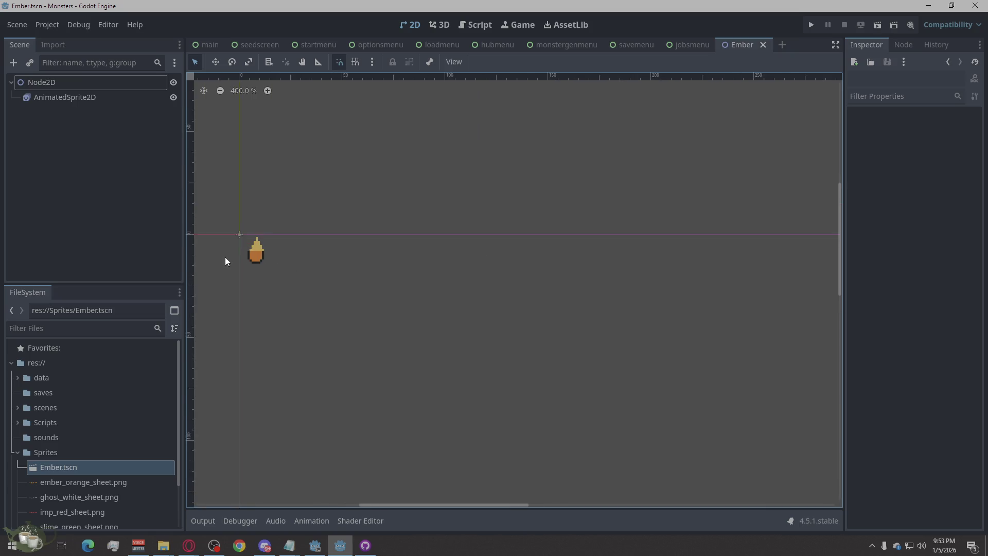
scroll(225, 261, "up", 5)
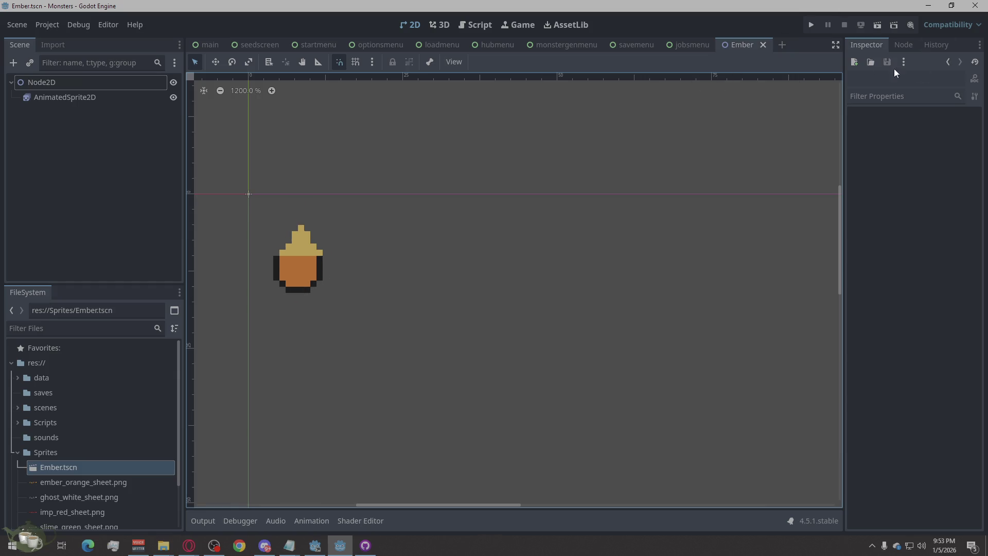
scroll(721, 172, "down", 2)
scroll(418, 412, "up", 2)
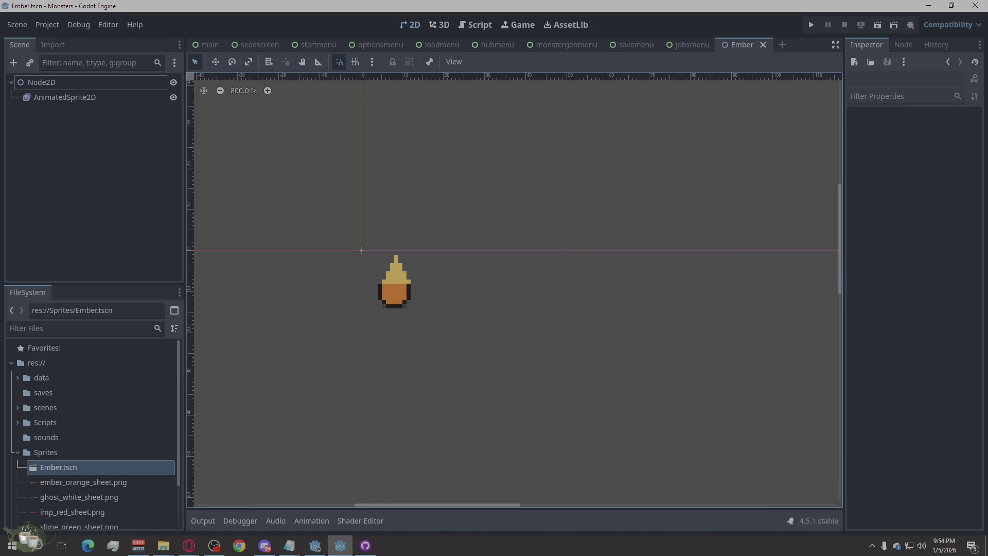
key("alt+Tab")
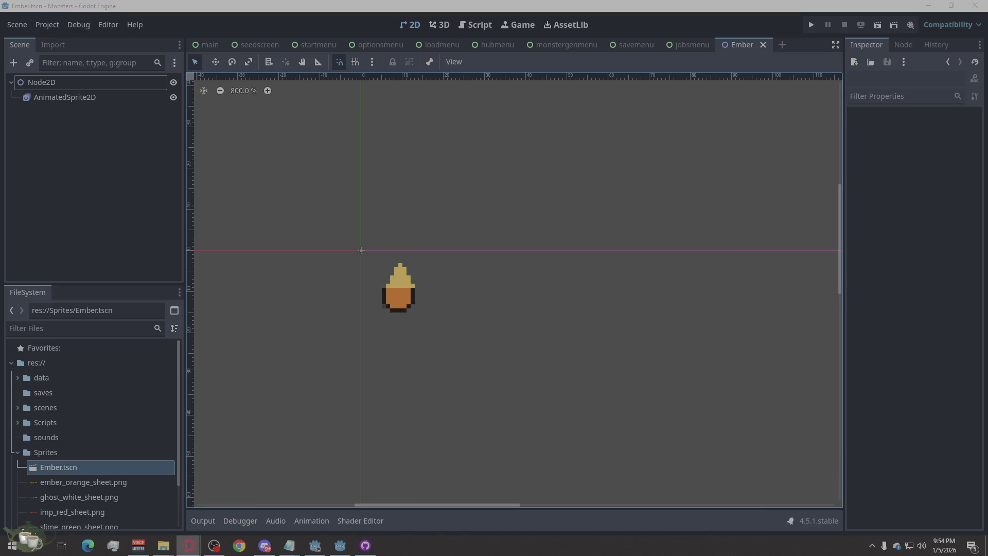
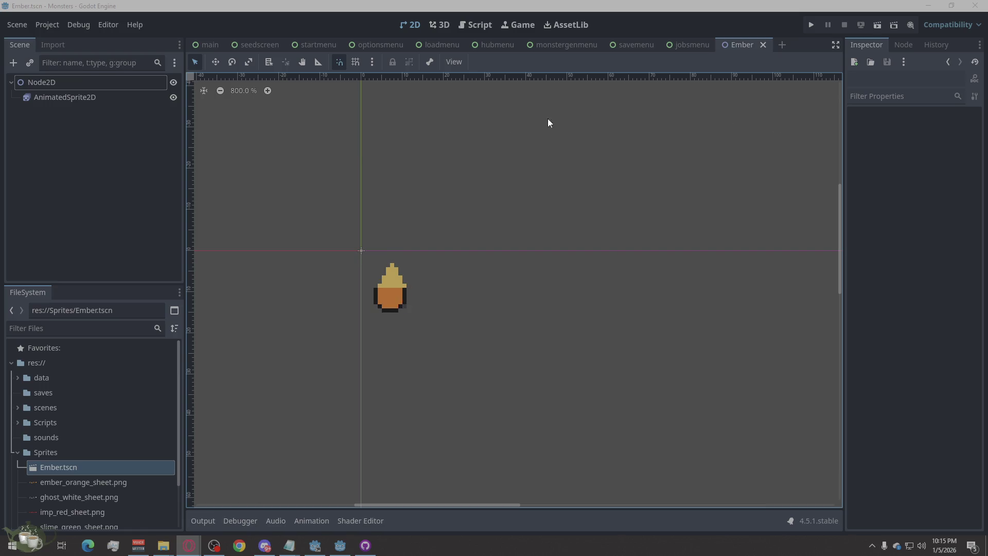
Create a new 2D scene with an AnimatedSprite2D child under the Node2D root
left_click(782, 45)
left_click(108, 103)
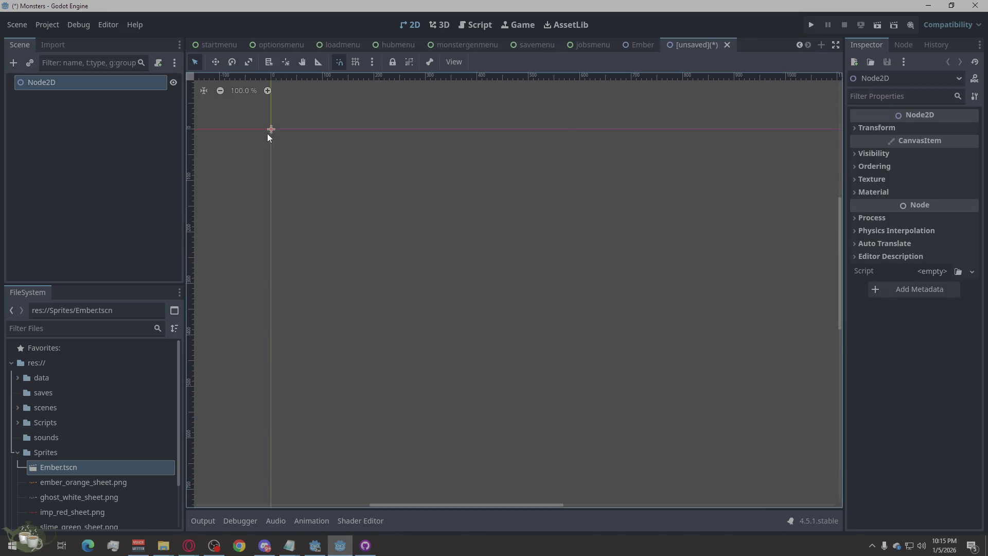
key("ctrl+a")
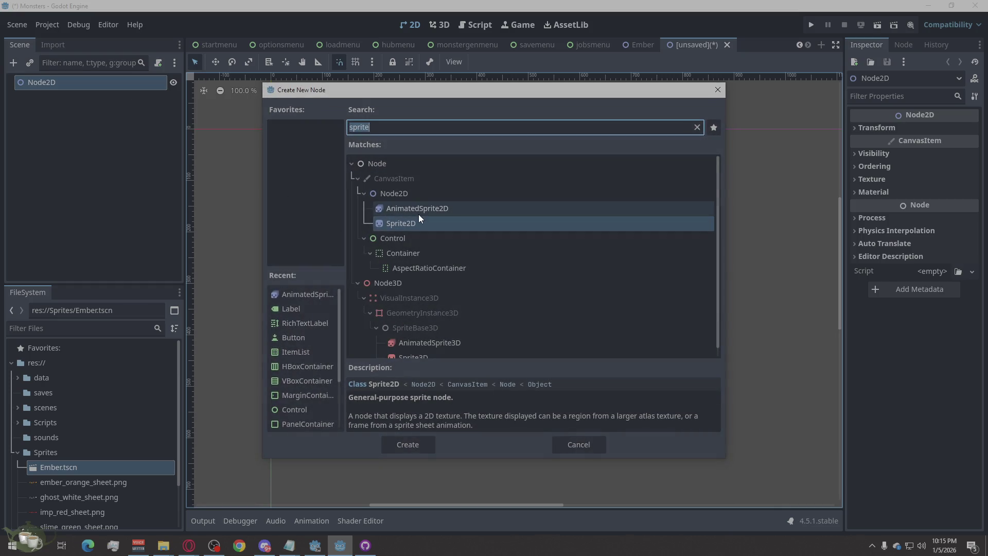
left_click(418, 211)
left_click(404, 443)
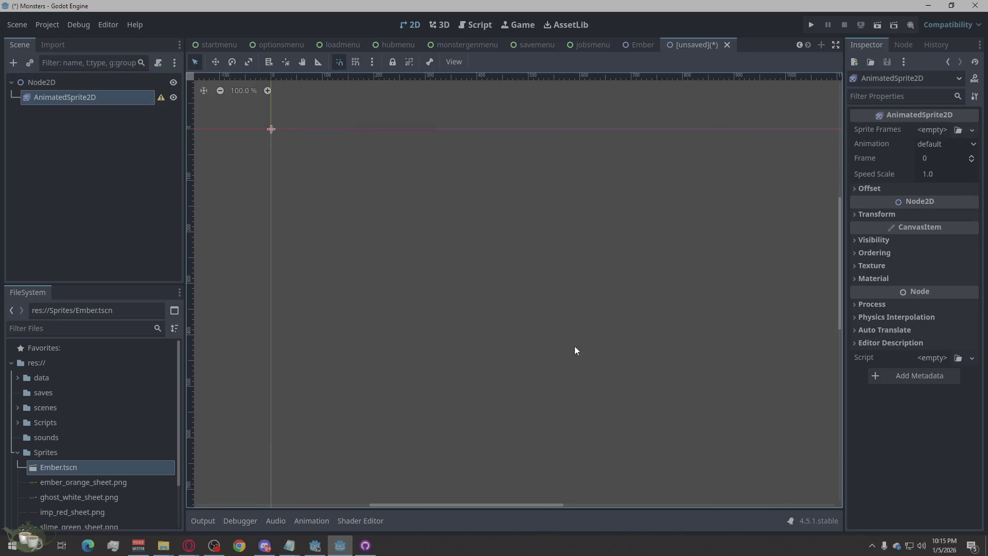
Give the AnimatedSprite2D a new SpriteFrames resource and show the animation panel
left_click(932, 129)
left_click(885, 159)
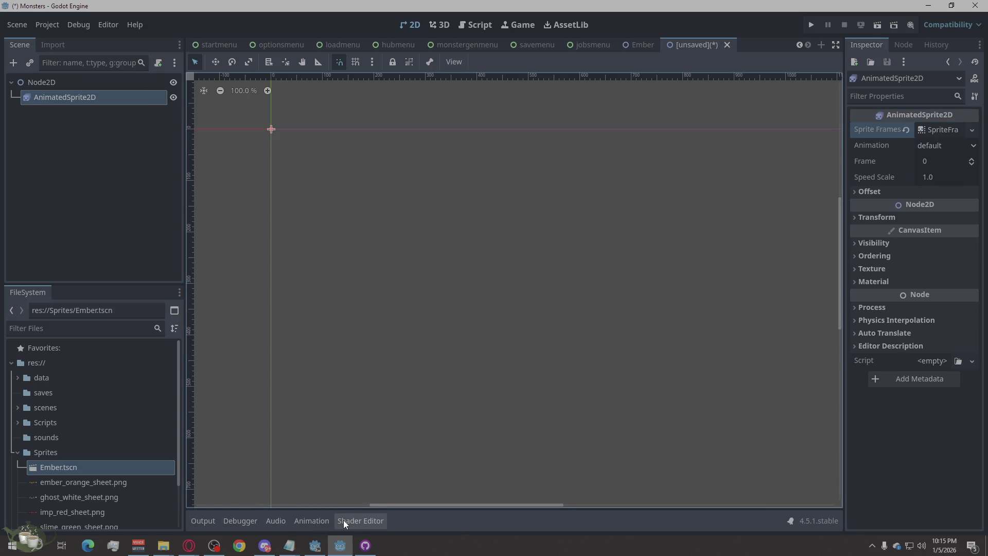
left_click(323, 521)
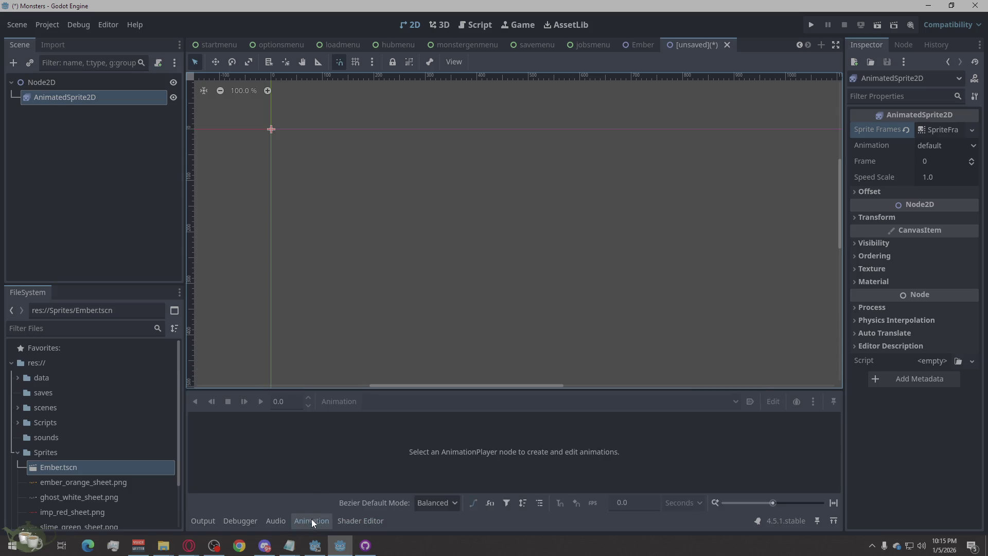
scroll(112, 388, "down", 3)
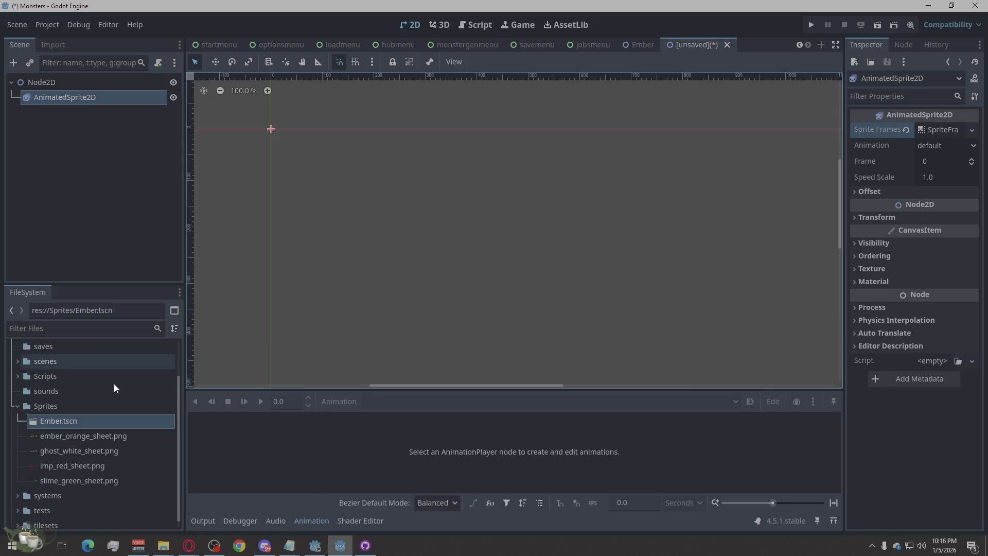
left_click(58, 75)
Rename the Node2D root to Slime
left_click(59, 80)
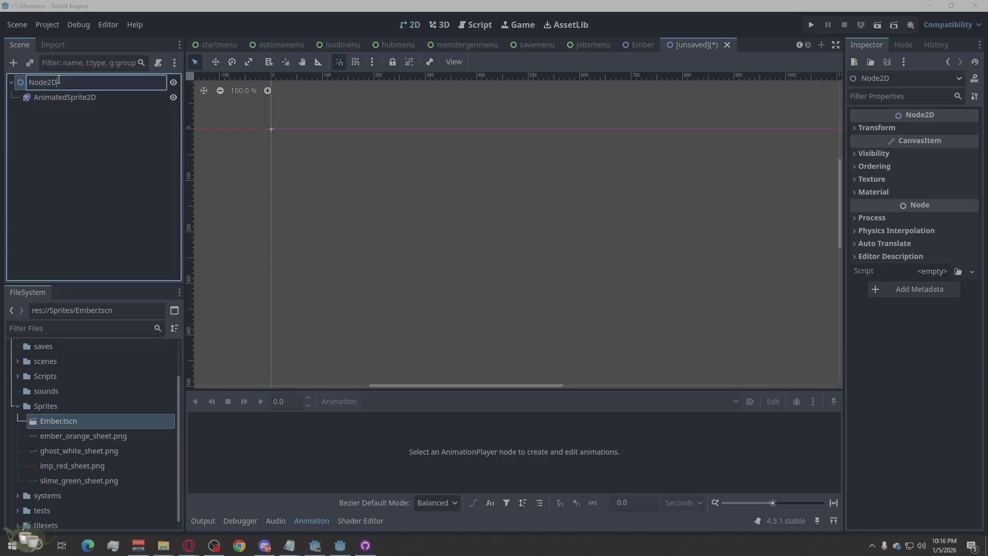
type("Gho")
key("BackSpace")
type("Slime")
key("Return")
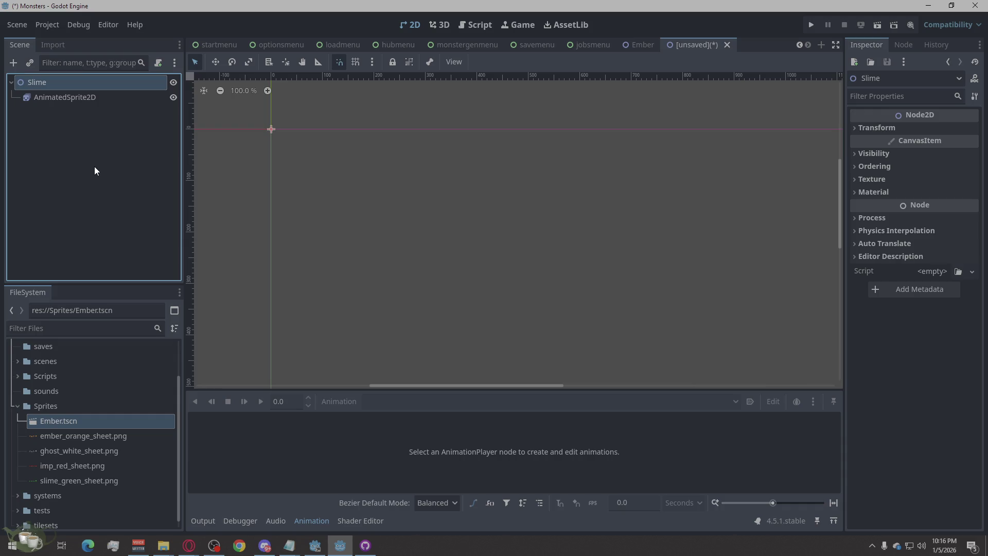
Save the scene as slime.tscn in the Sprites folder
left_click(314, 526)
left_click(314, 526)
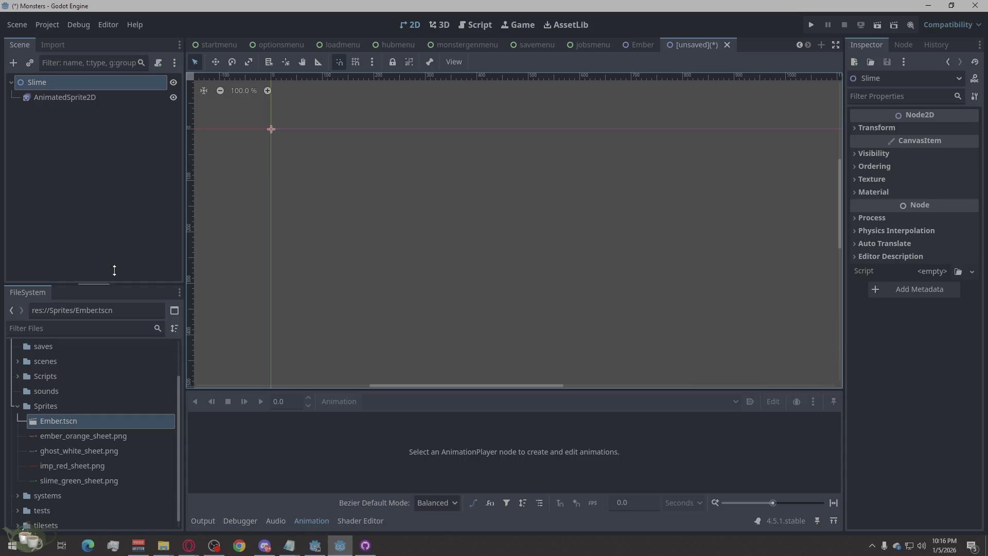
left_click(82, 209)
left_click(88, 102)
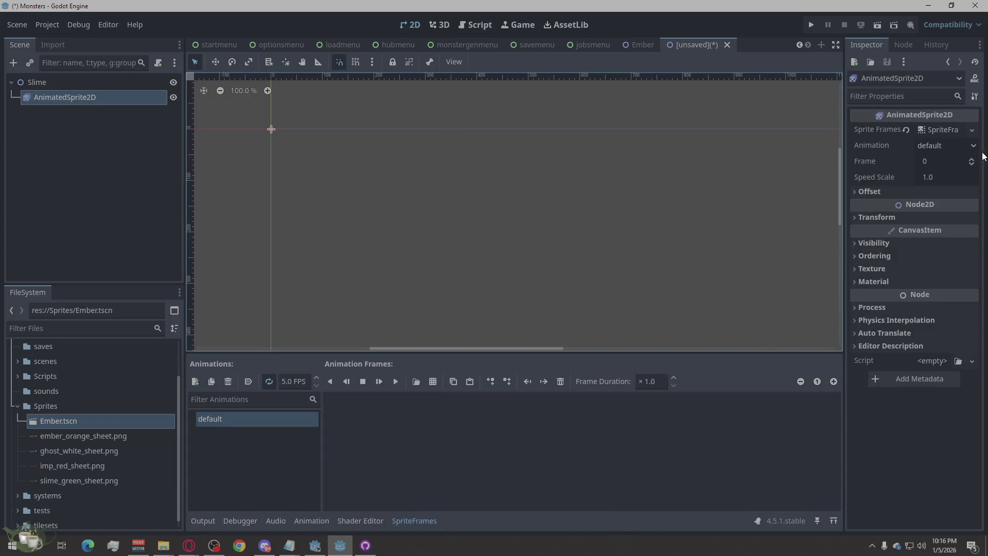
left_click(934, 131)
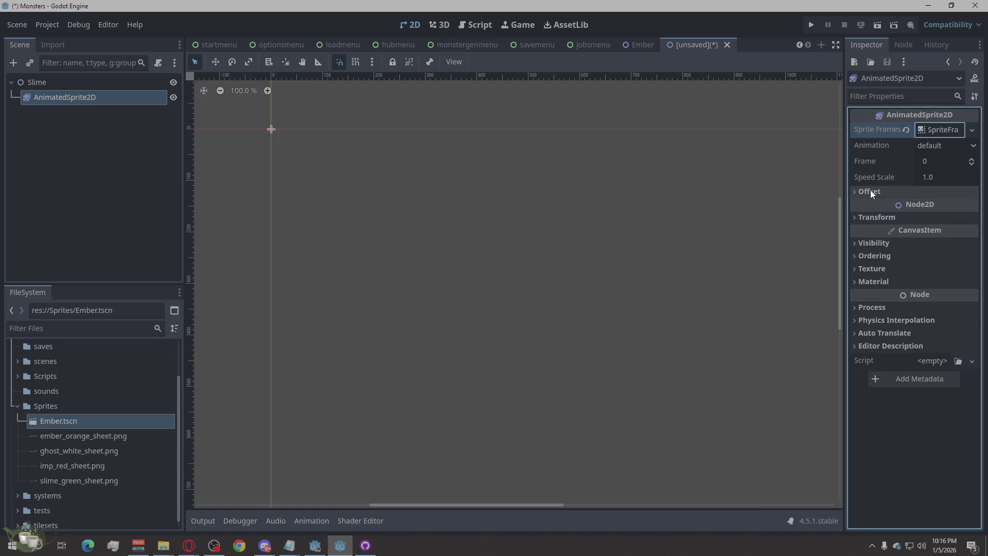
key("ctrl+s")
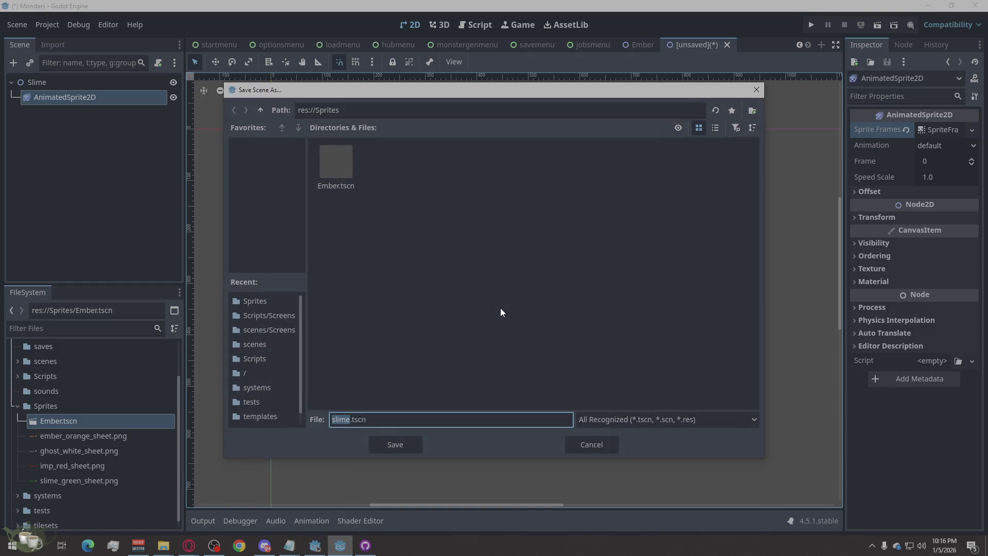
left_click(417, 448)
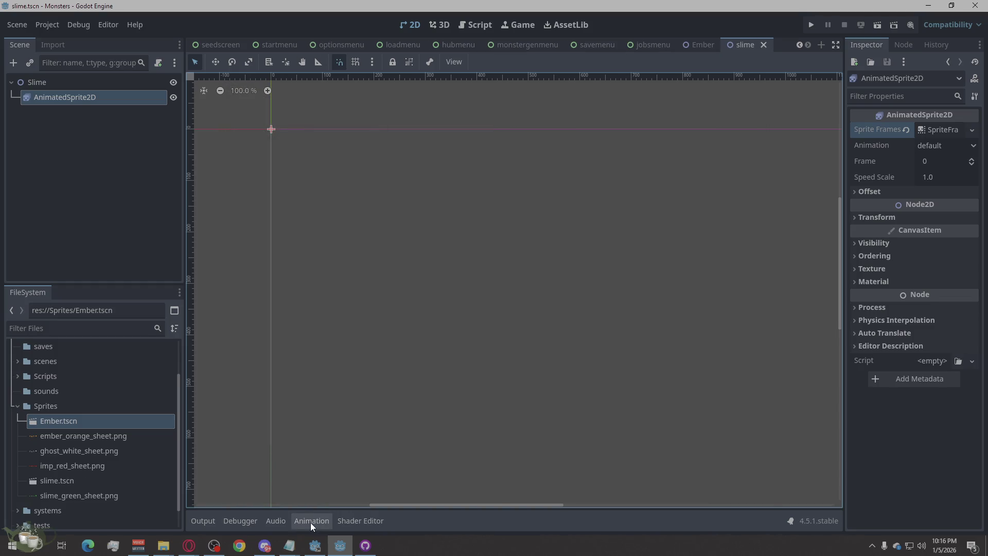
left_click(311, 522)
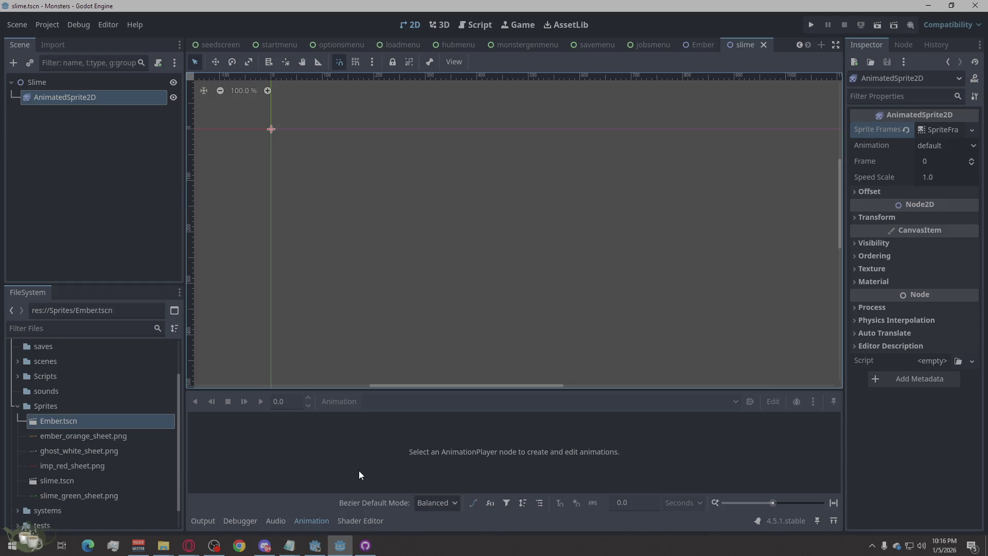
Return to the slime scene and bring up the sprite-sheet picker listing the Sprites PNGs
left_click(68, 96)
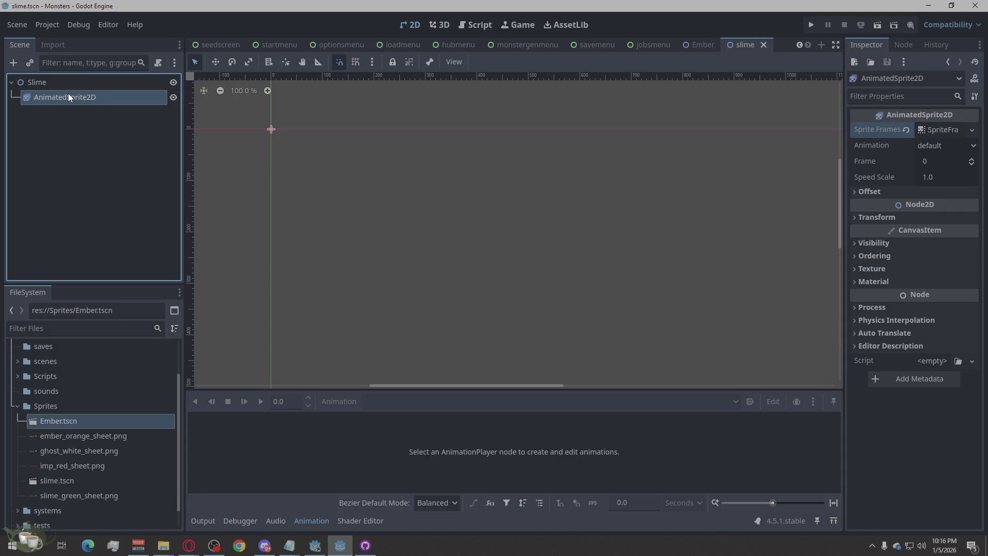
left_click(70, 481)
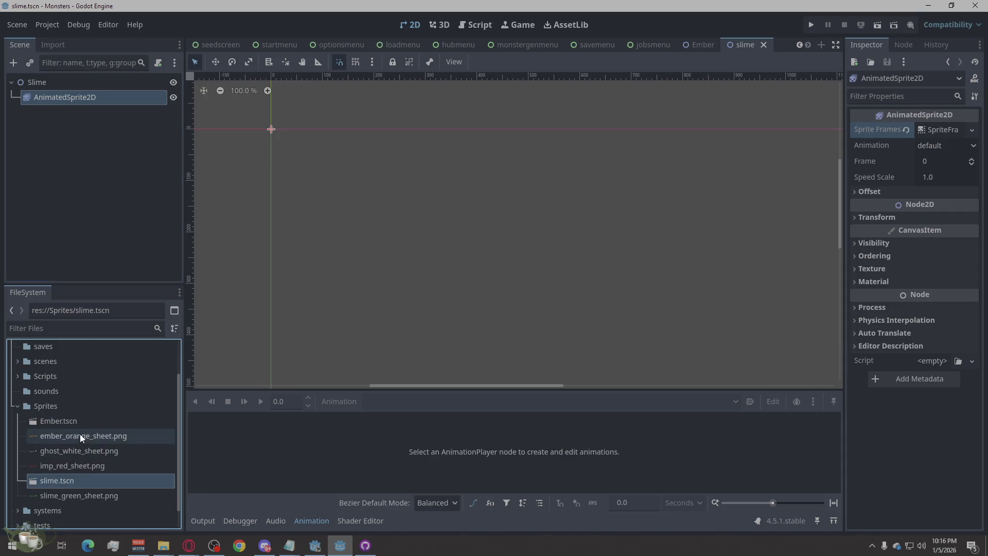
left_click(84, 425)
left_click(78, 481)
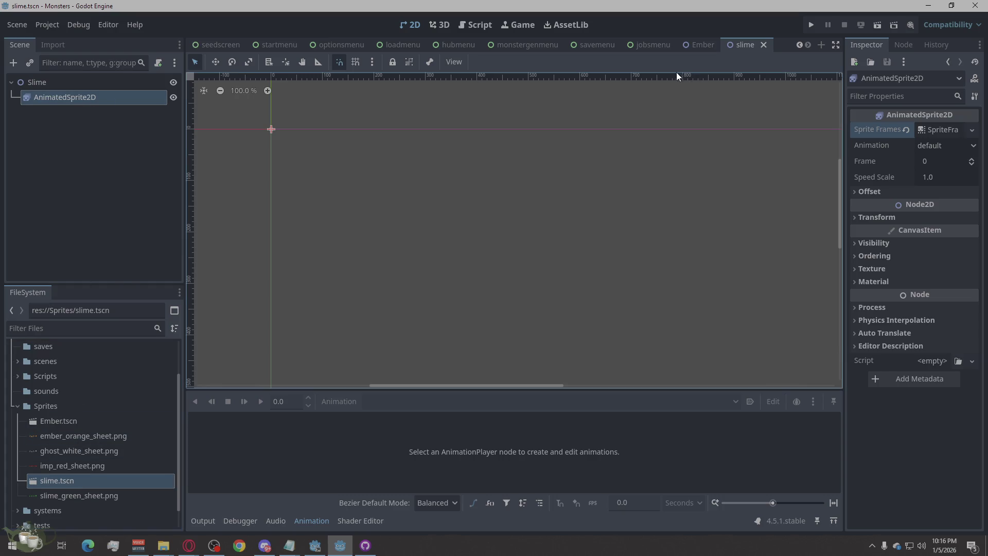
left_click(696, 45)
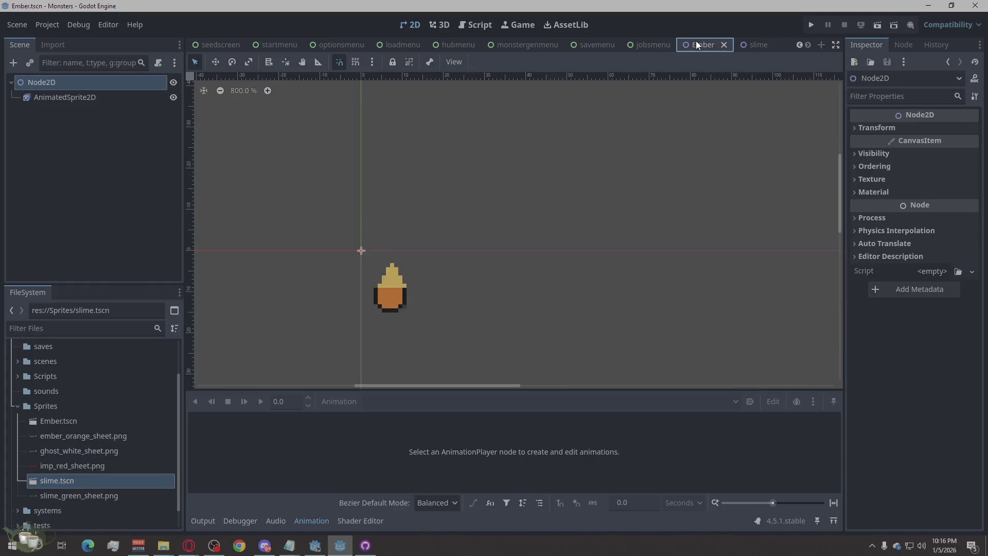
left_click(752, 45)
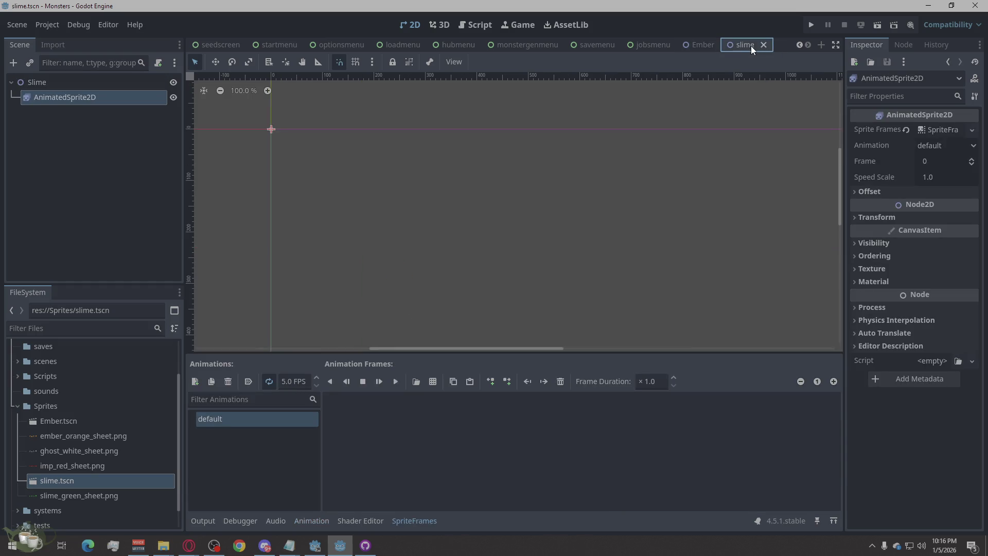
left_click(435, 380)
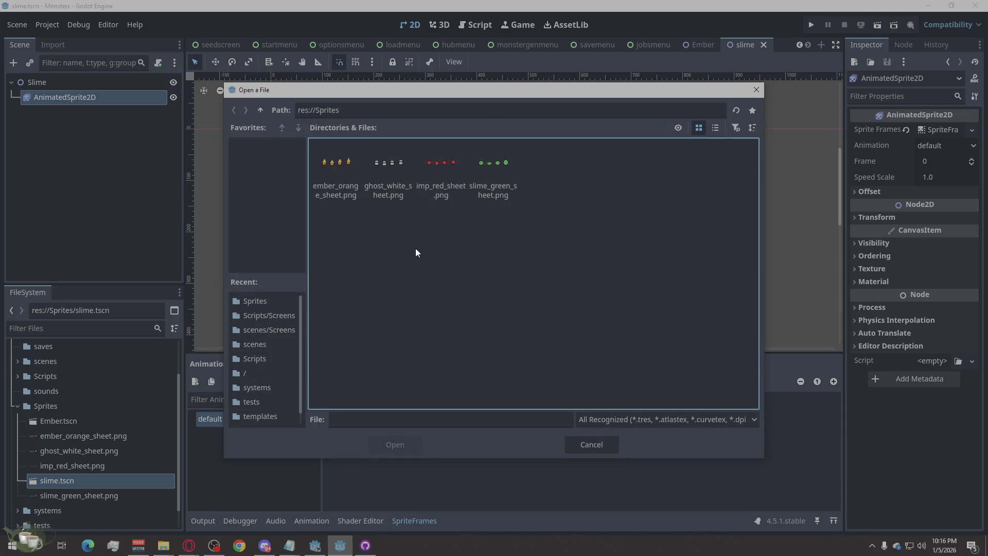
Add frames 0–3 from slime_green_sheet.png to the default animation, play it, and save slime.tscn
double_click(485, 173)
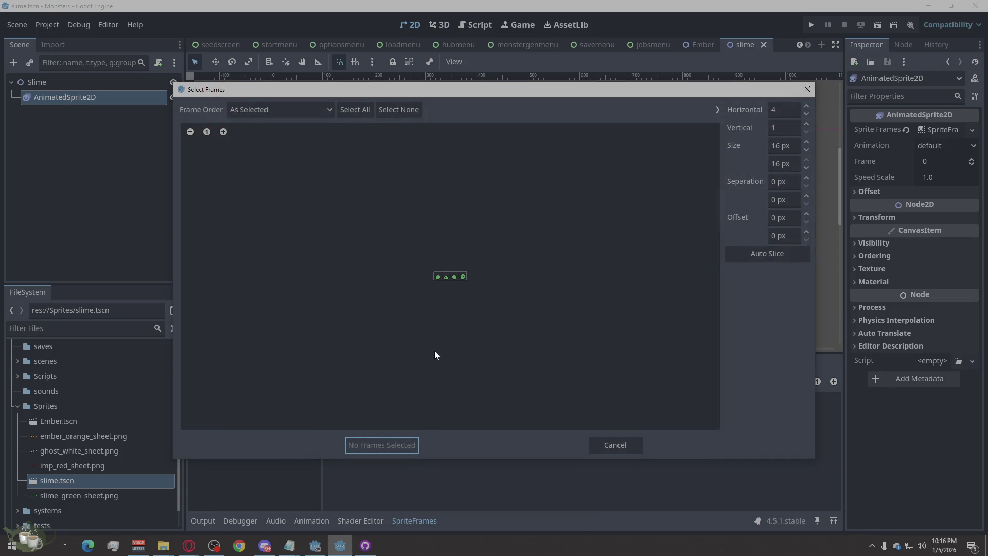
left_click(437, 276)
left_click(446, 276)
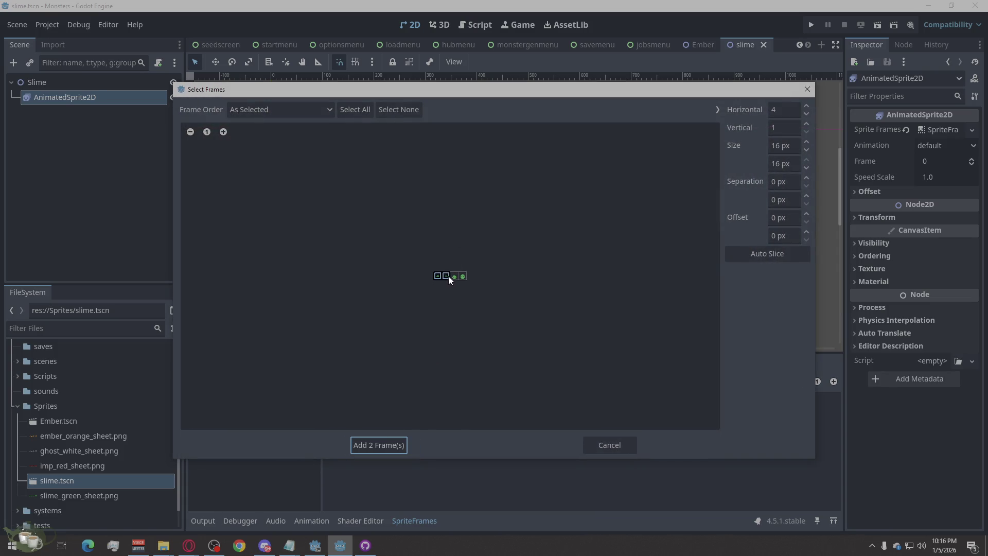
left_click(383, 444)
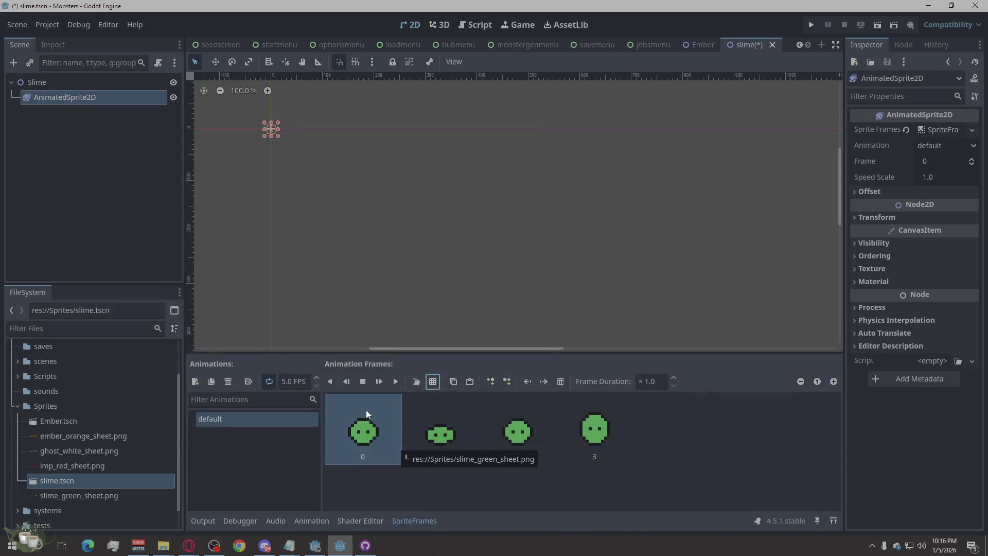
left_click(395, 381)
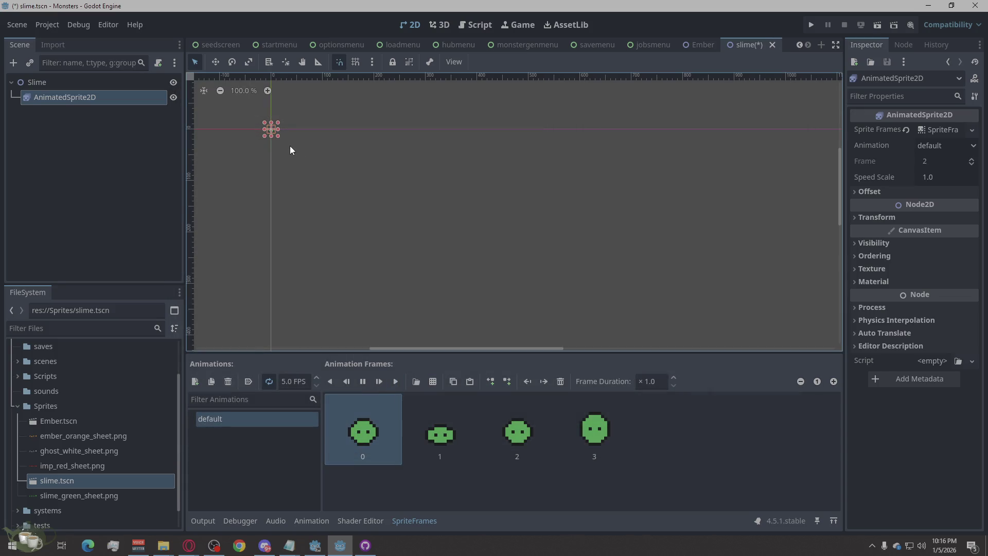
scroll(266, 131, "up", 1)
scroll(260, 161, "up", 6)
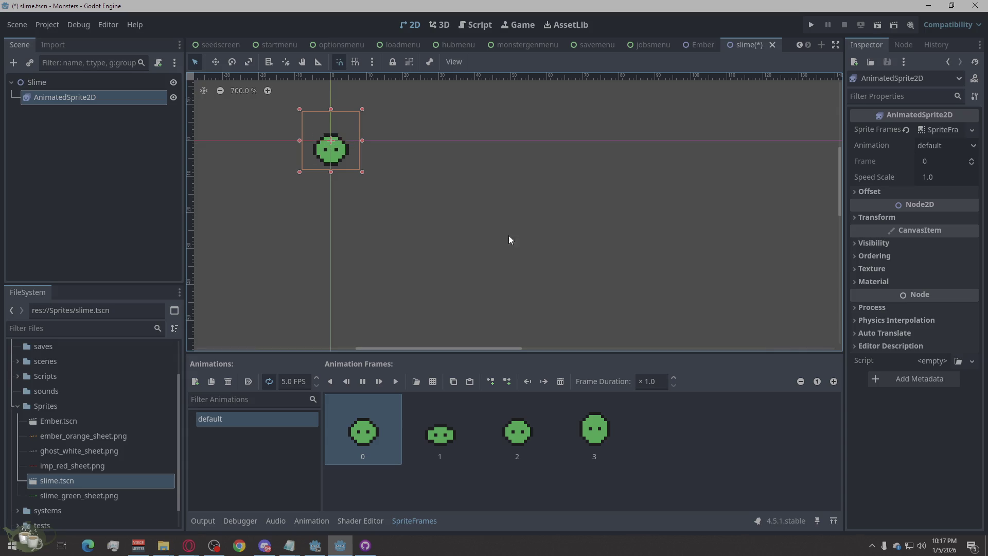
key("ctrl+s")
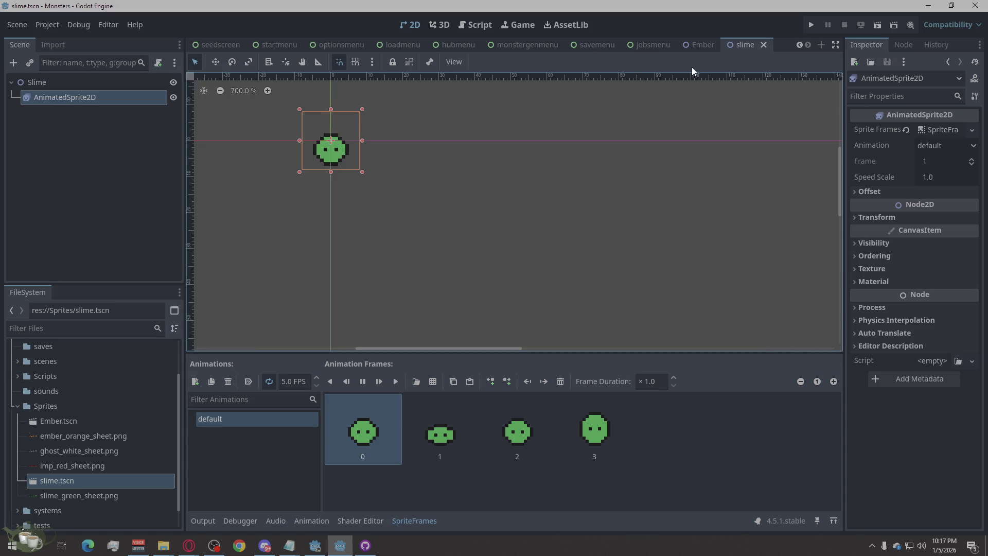
Compare with Ember and shift the slime sprite about 7, 8 px down and right
left_click(703, 45)
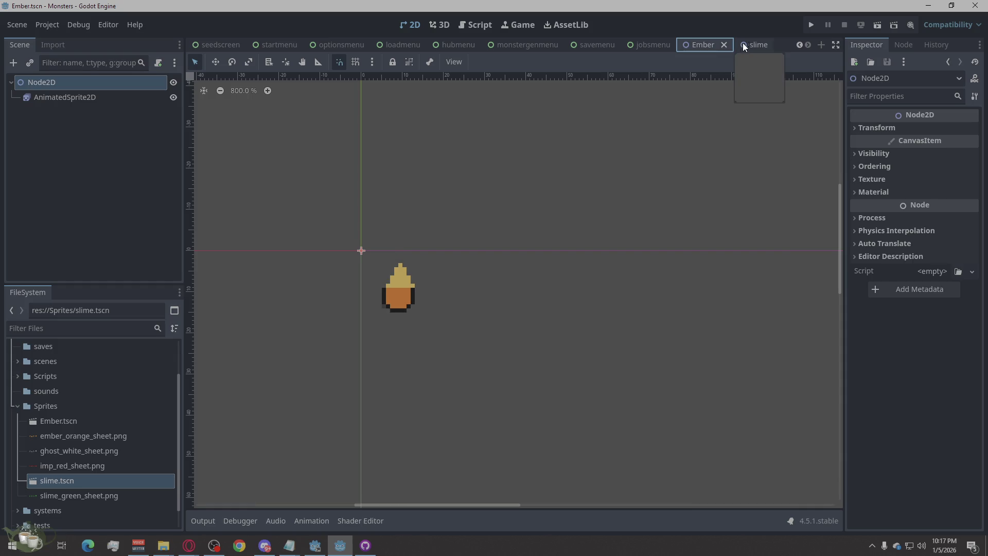
left_click(751, 44)
left_click(521, 262)
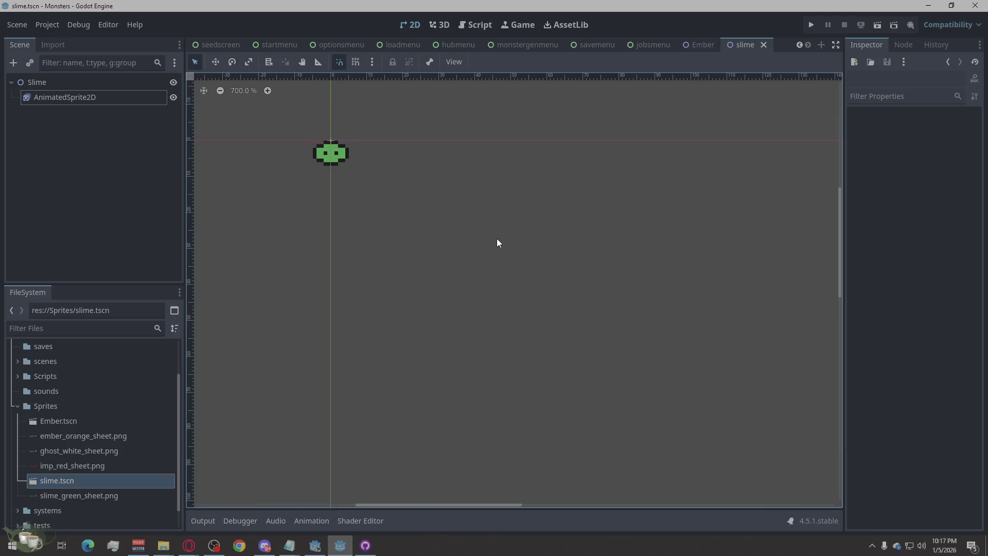
left_click(703, 44)
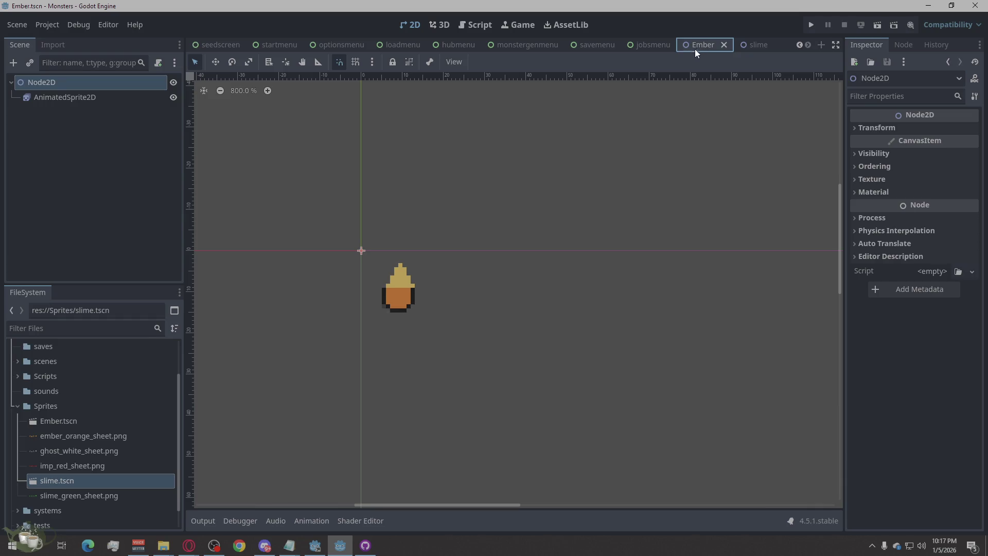
left_click(759, 44)
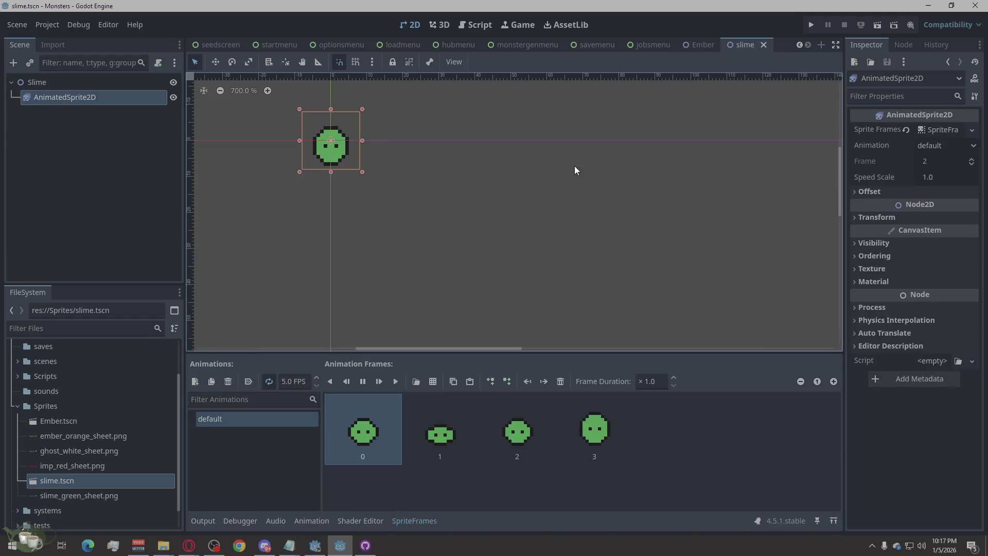
key("w")
left_click_drag(340, 147, 368, 176)
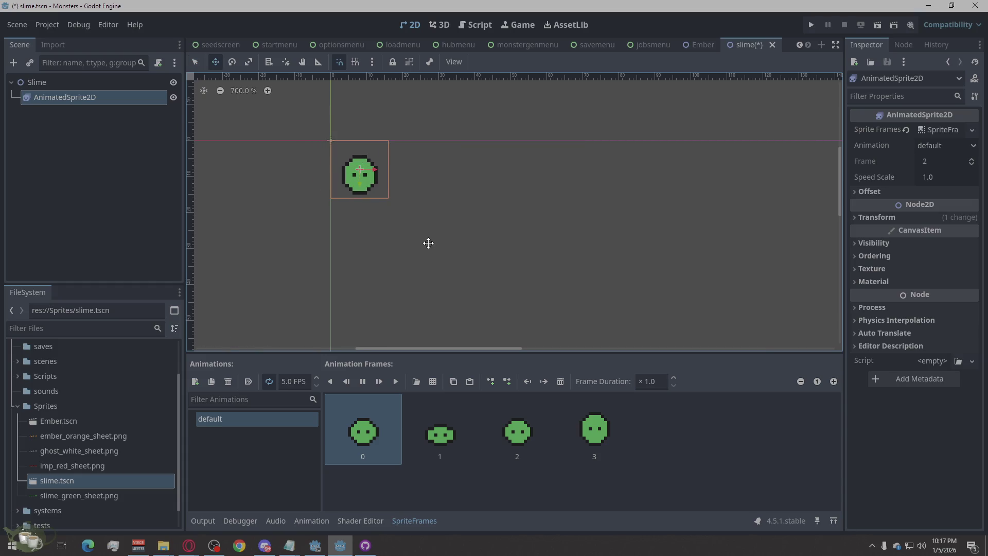
key("q")
left_click(309, 230)
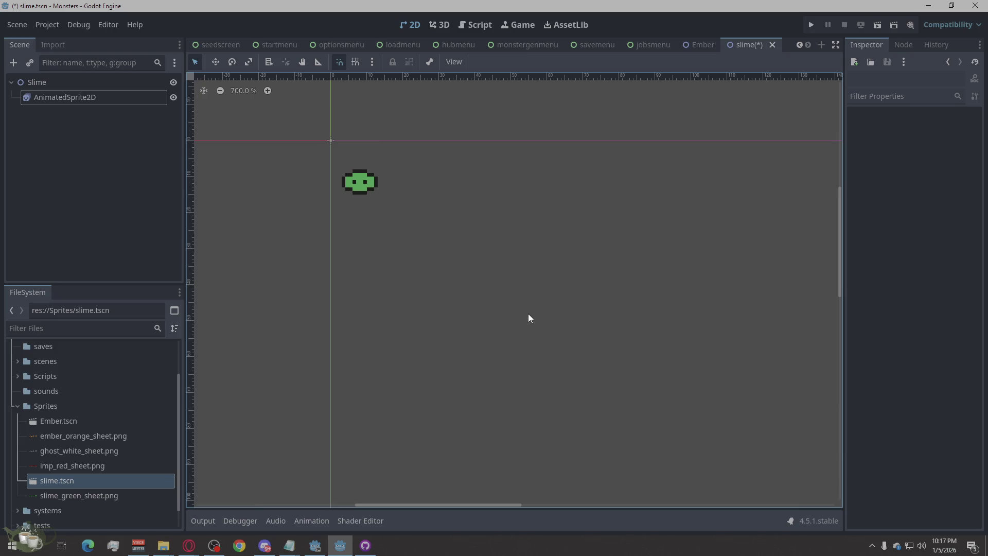
Flip between the Ember and slime scenes to confirm the sprite offsets match
left_click(692, 45)
left_click(745, 43)
left_click(561, 180)
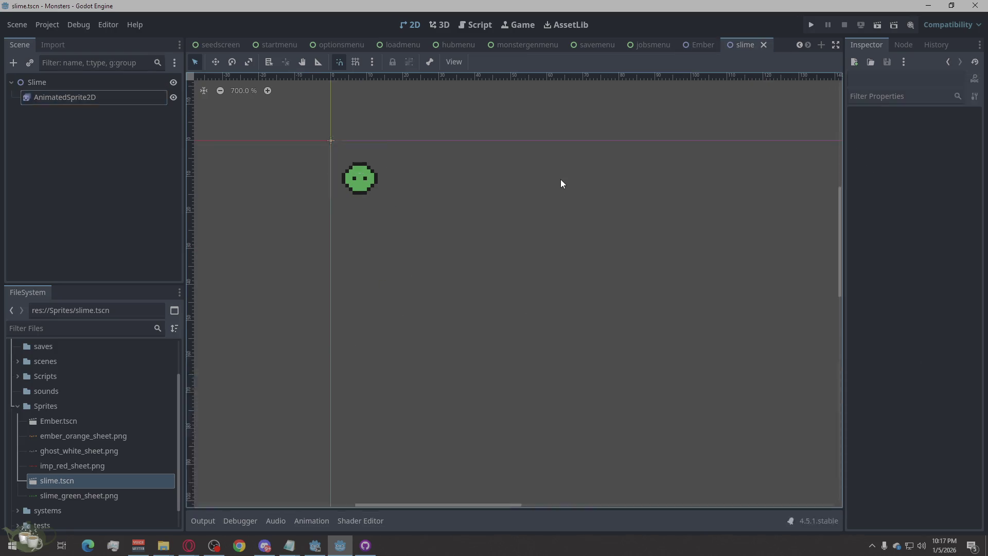
left_click(708, 45)
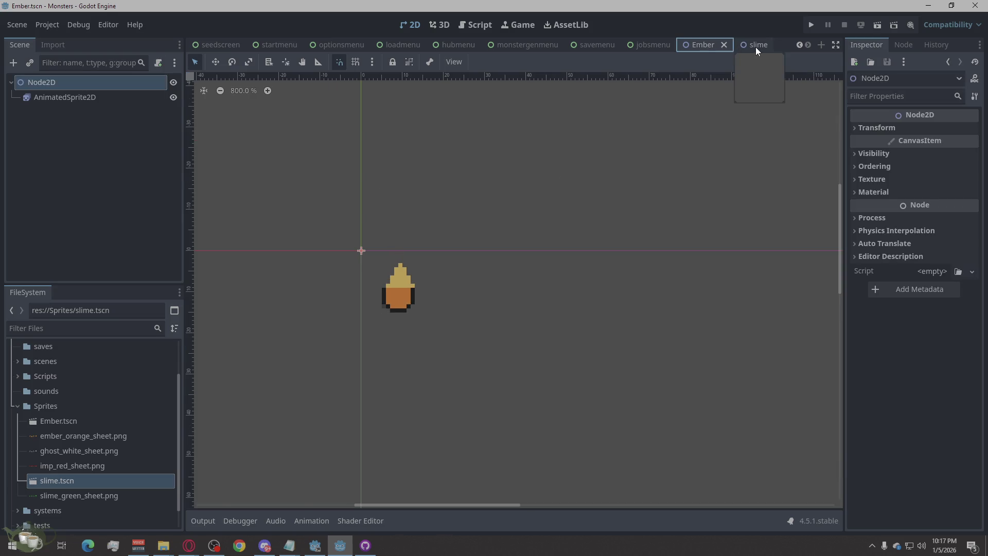
left_click(756, 47)
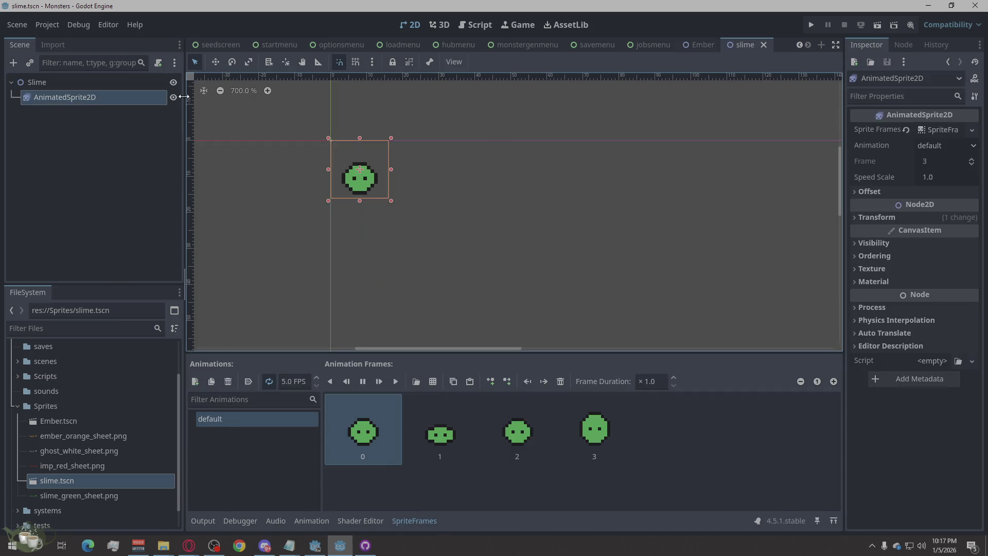
left_click(74, 81)
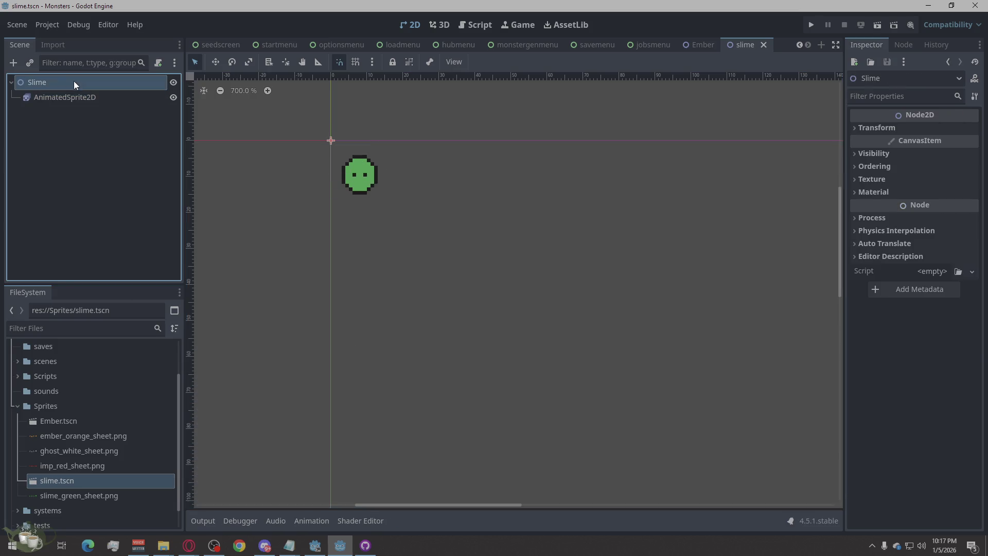
left_click(511, 221)
left_click(709, 44)
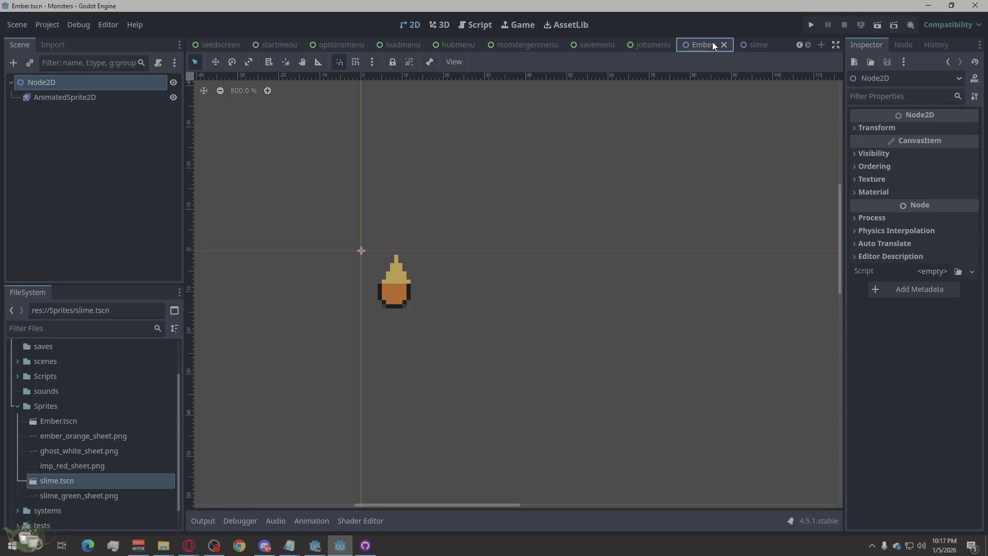
left_click(744, 44)
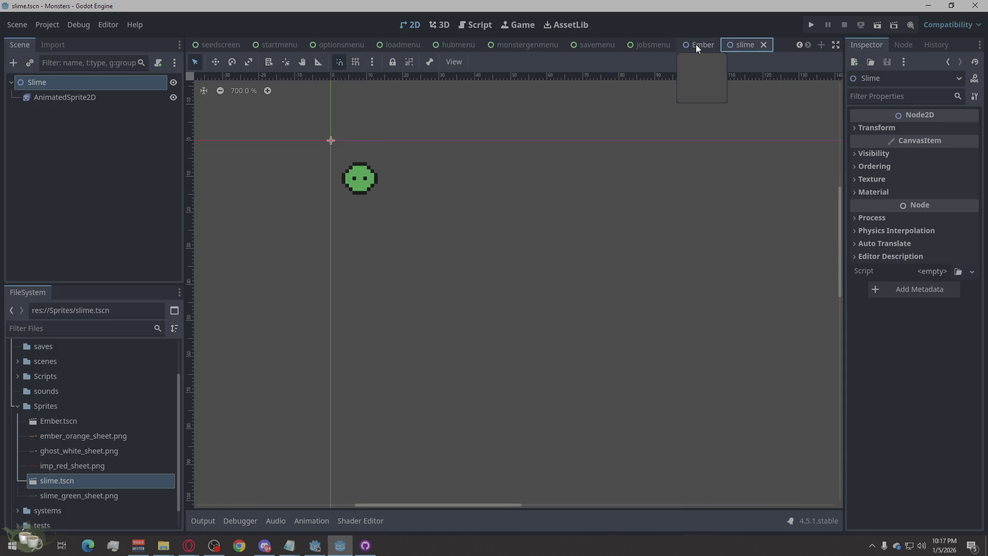
left_click(696, 44)
left_click(751, 45)
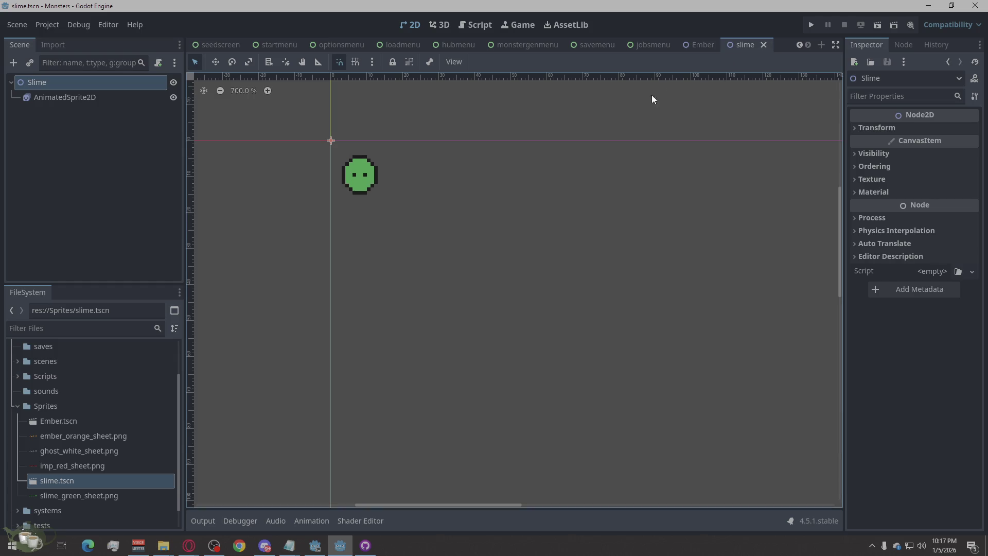
left_click(375, 546)
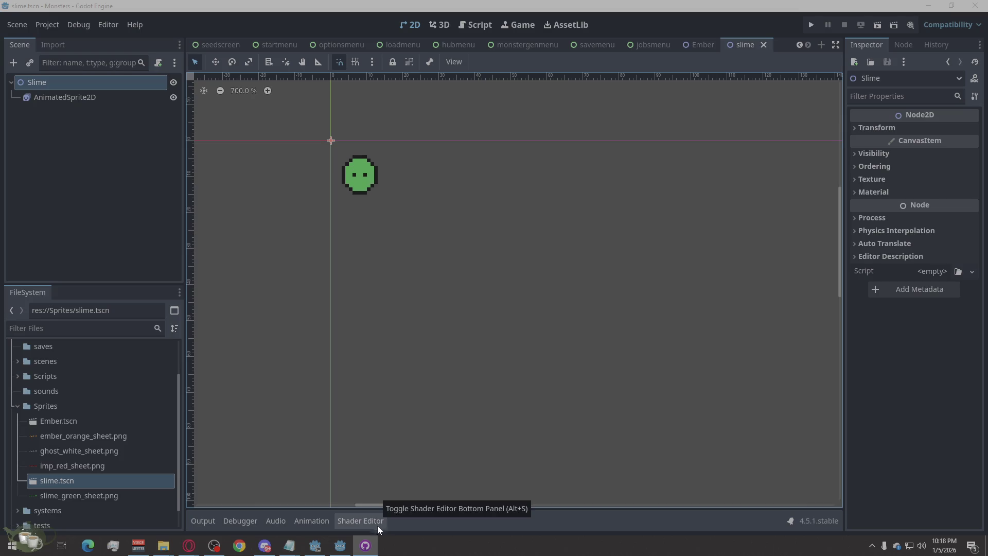
mouse_move(375, 549)
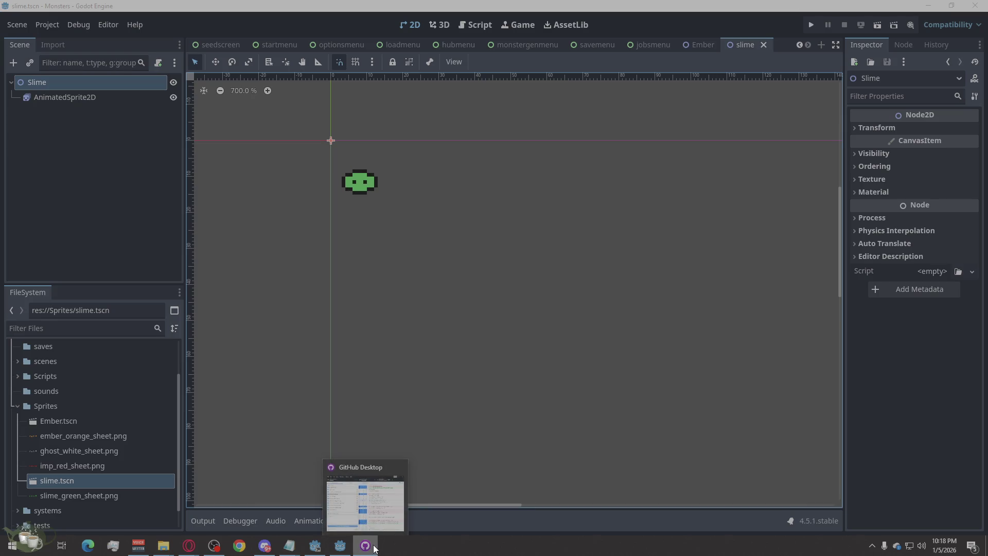
left_click(465, 330)
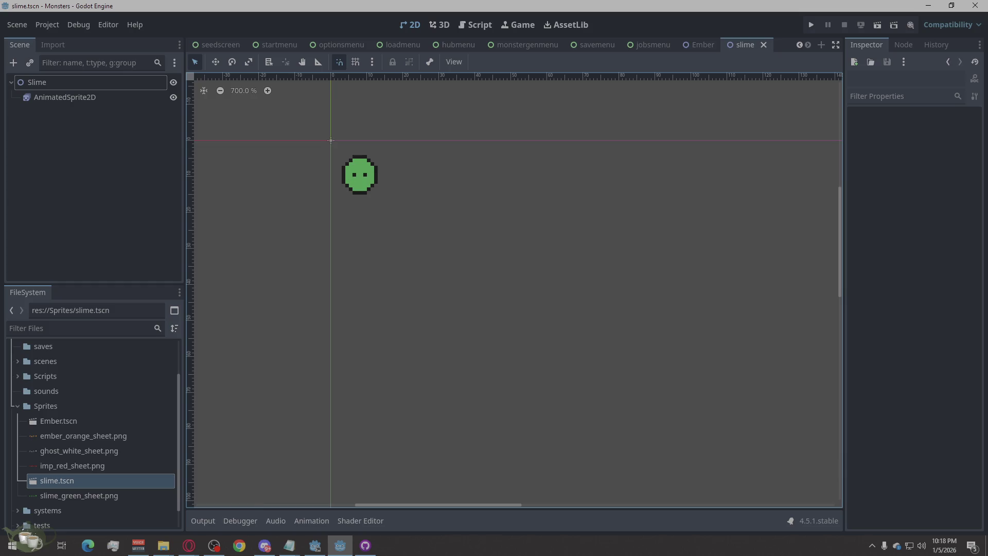
key("alt+Tab")
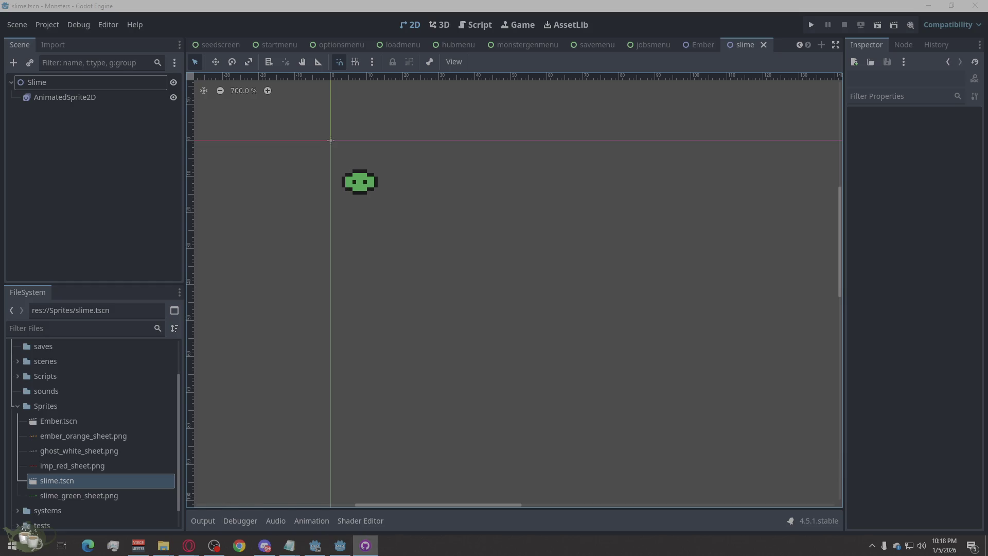
key("alt+Tab")
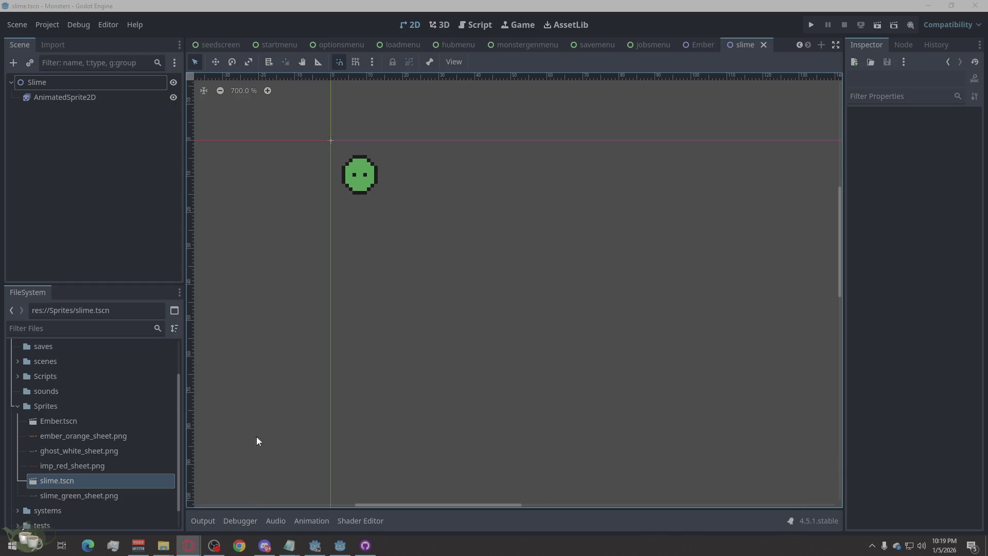
scroll(123, 425, "up", 3)
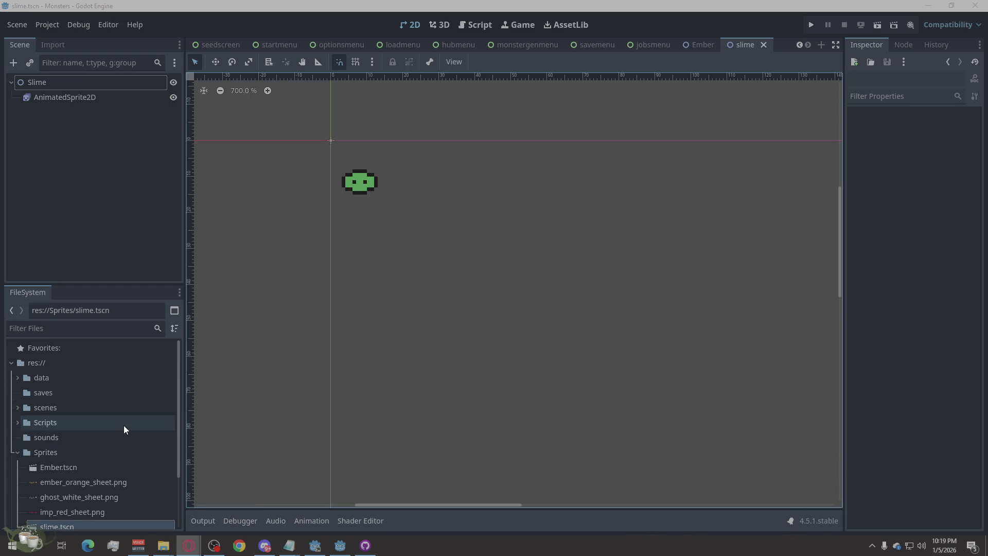
Copy the path of the Screens folder inside scenes
scroll(123, 429, "down", 3)
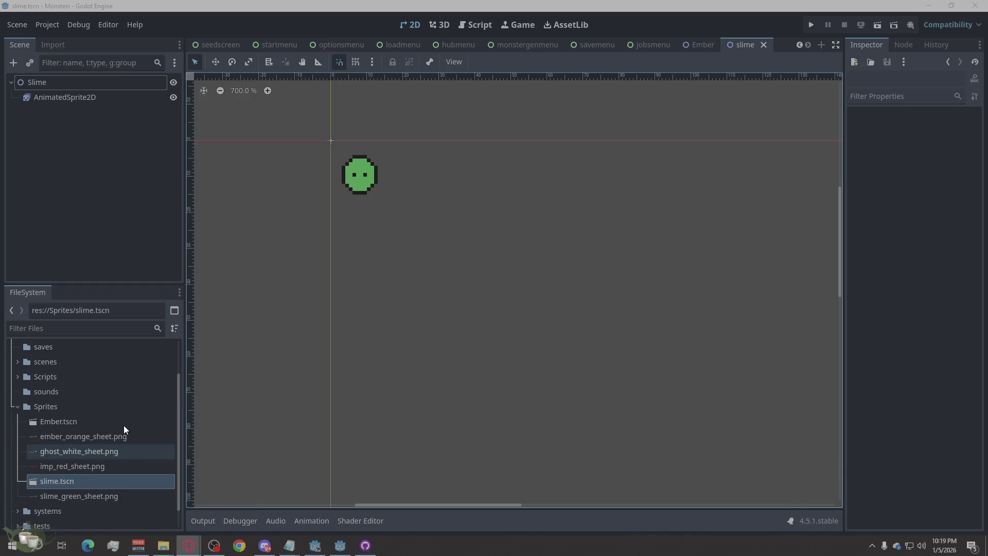
scroll(123, 425, "up", 3)
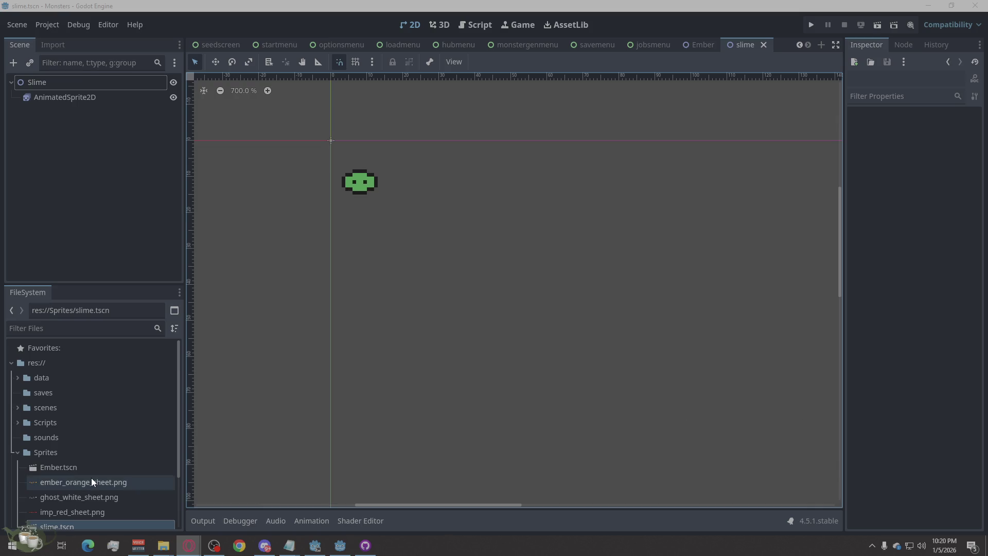
double_click(23, 409)
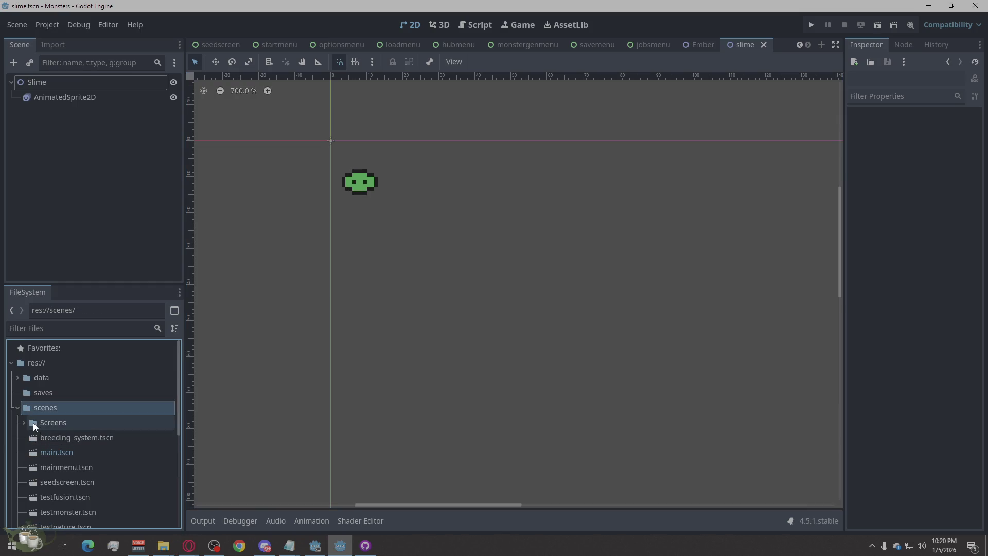
left_click(28, 422)
right_click(44, 426)
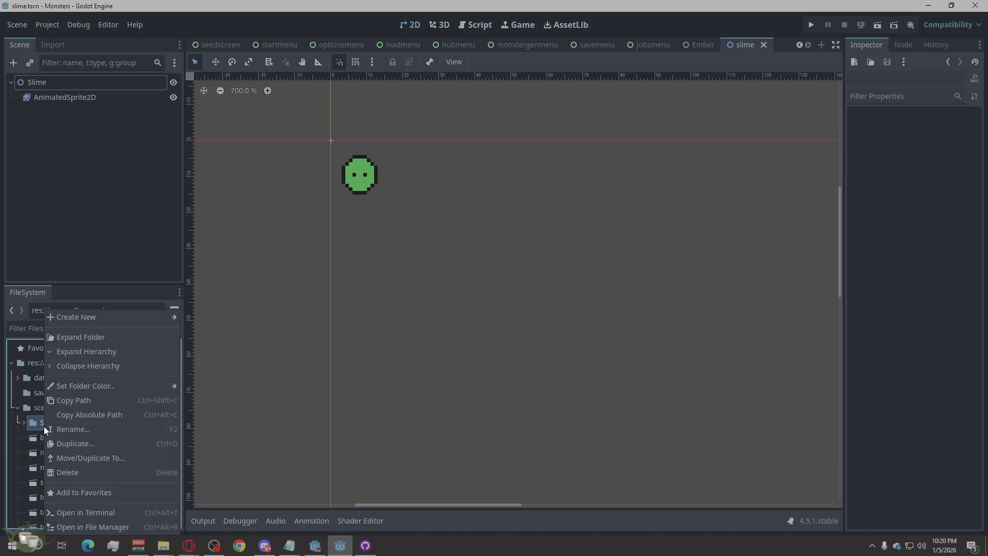
left_click(100, 396)
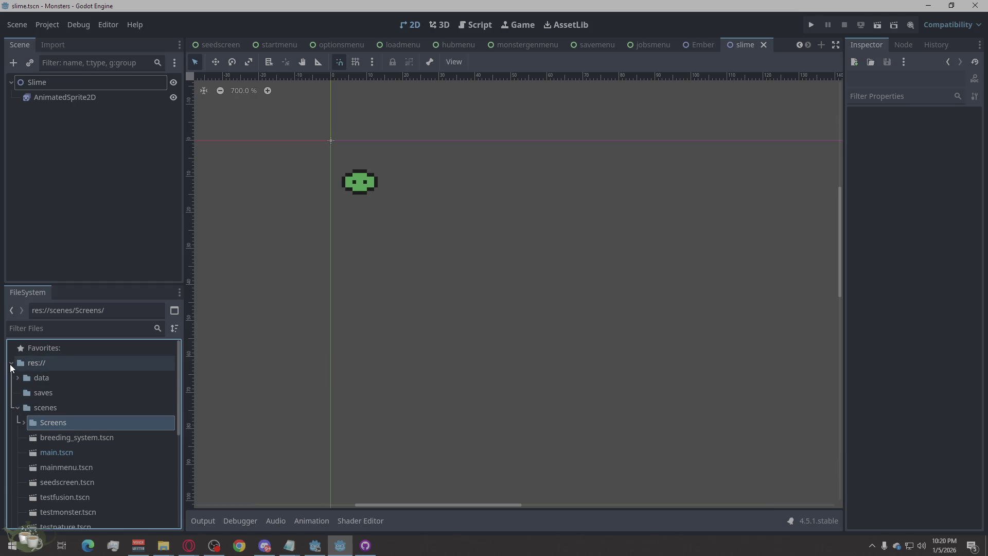
Collapse scenes and expand Scripts, selecting its Screens folder
left_click(17, 407)
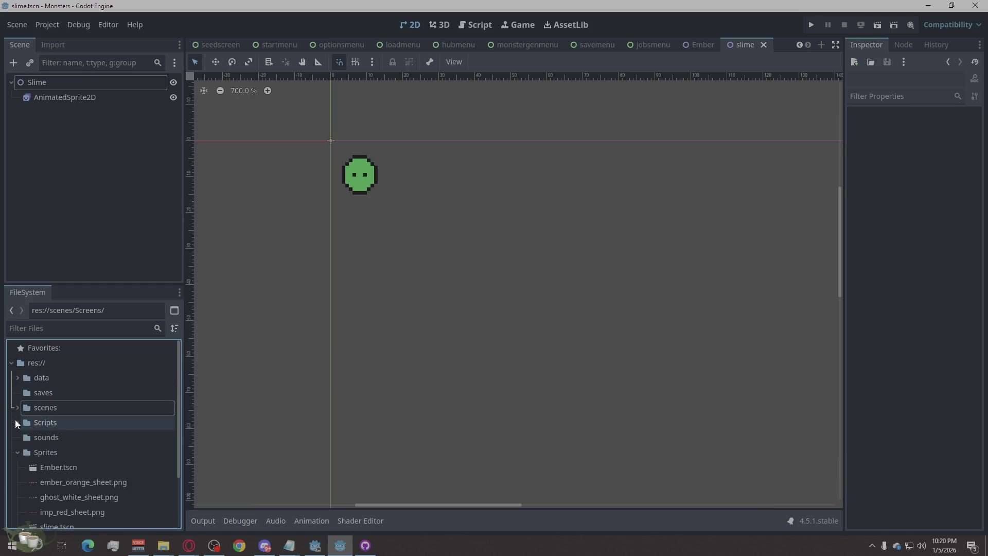
left_click(15, 421)
left_click(35, 435)
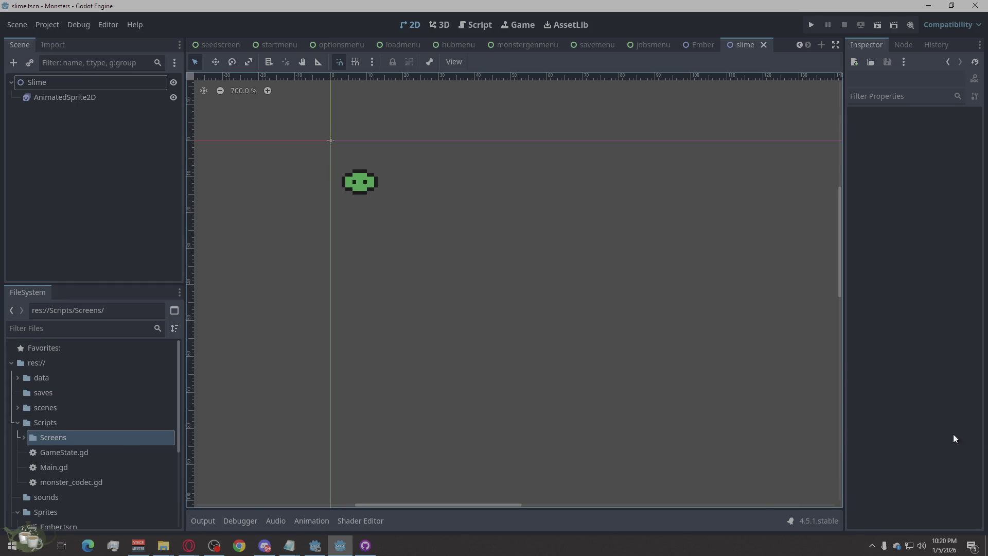
key("alt+Tab")
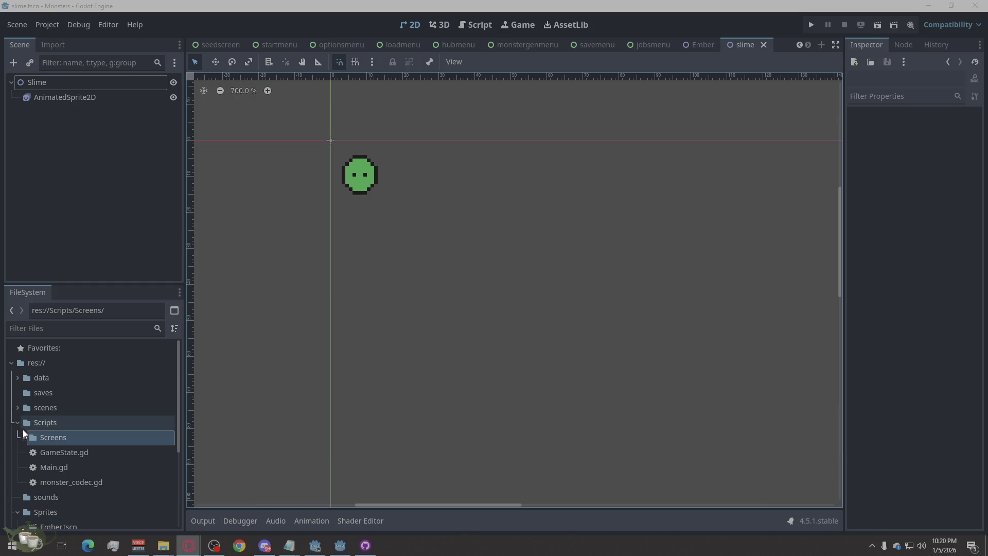
right_click(49, 437)
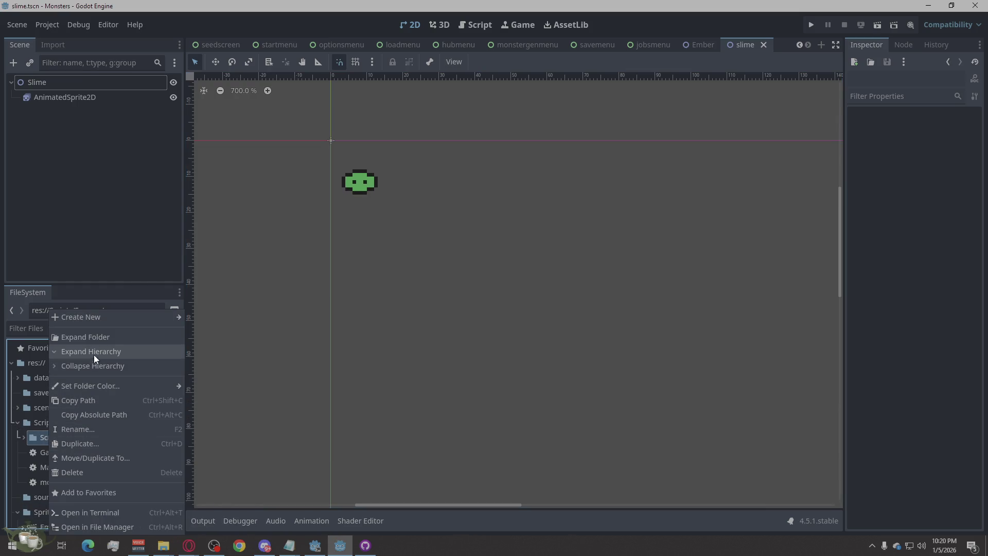
left_click(88, 406)
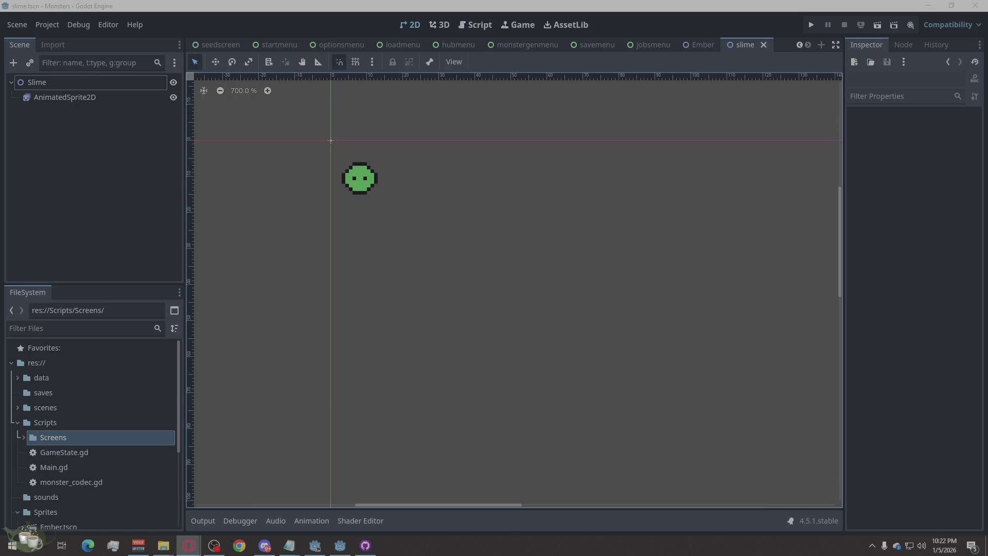
left_click(703, 39)
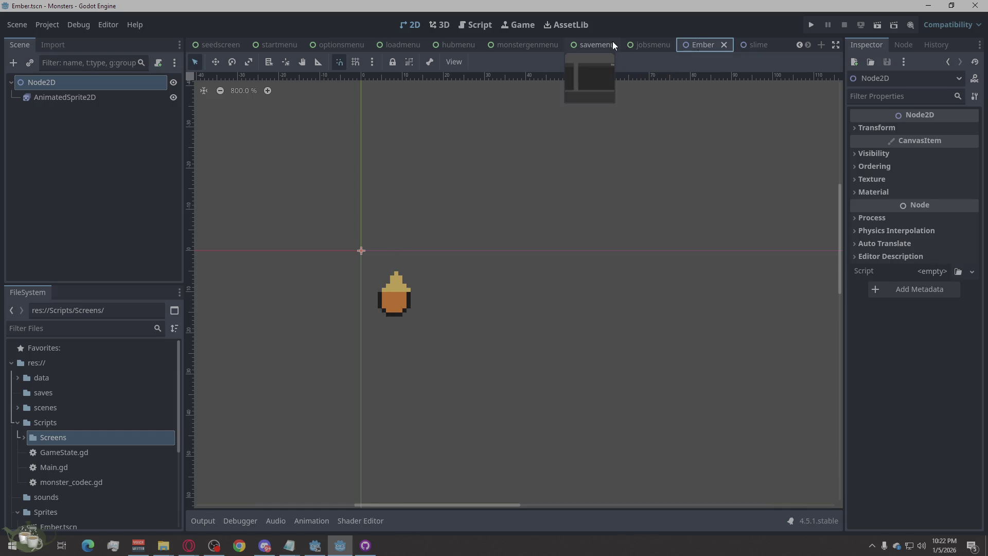
mouse_move(627, 50)
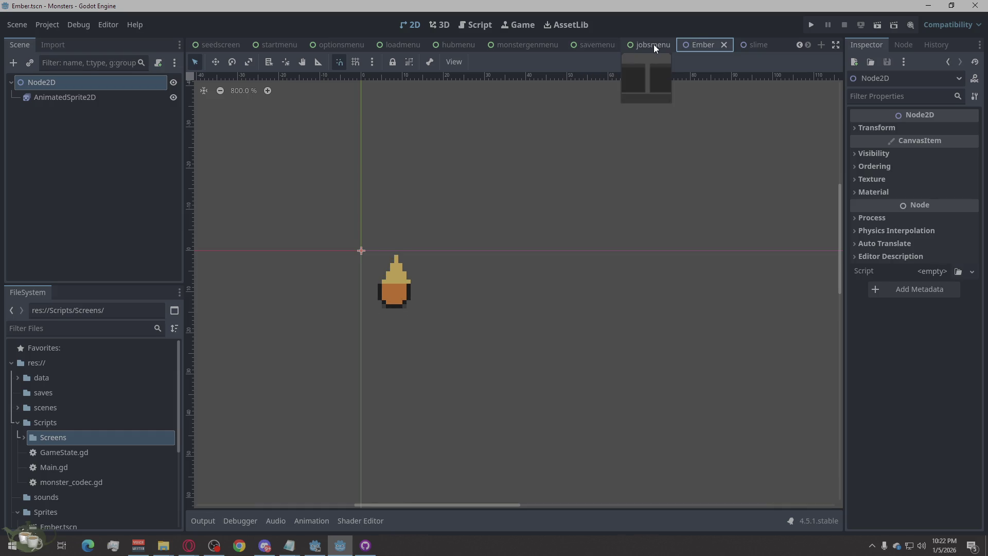
left_click(806, 26)
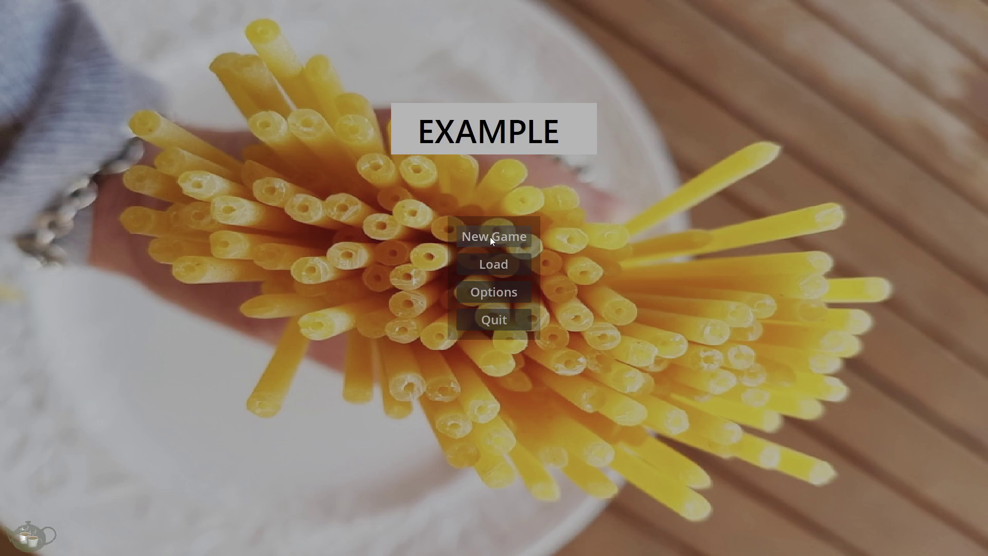
left_click(490, 237)
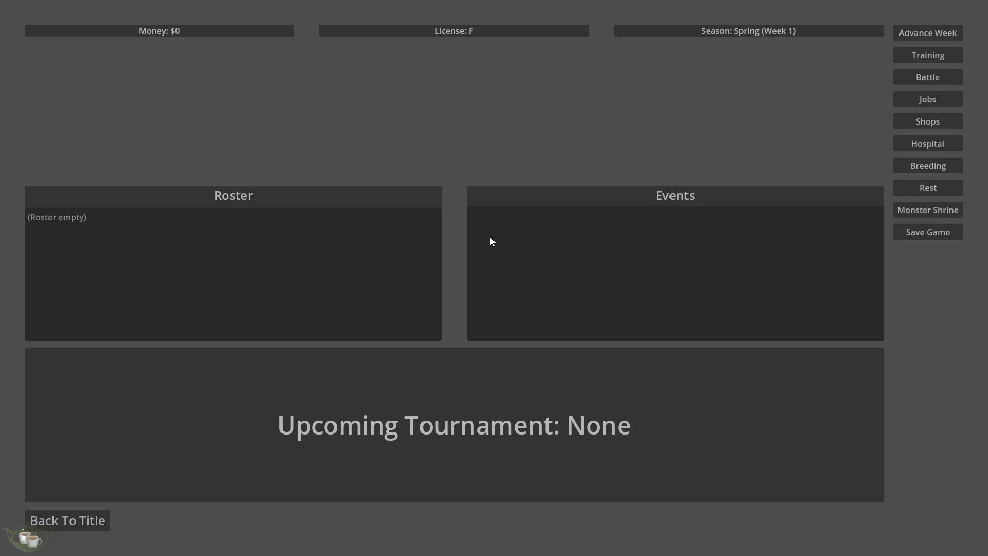
left_click(916, 103)
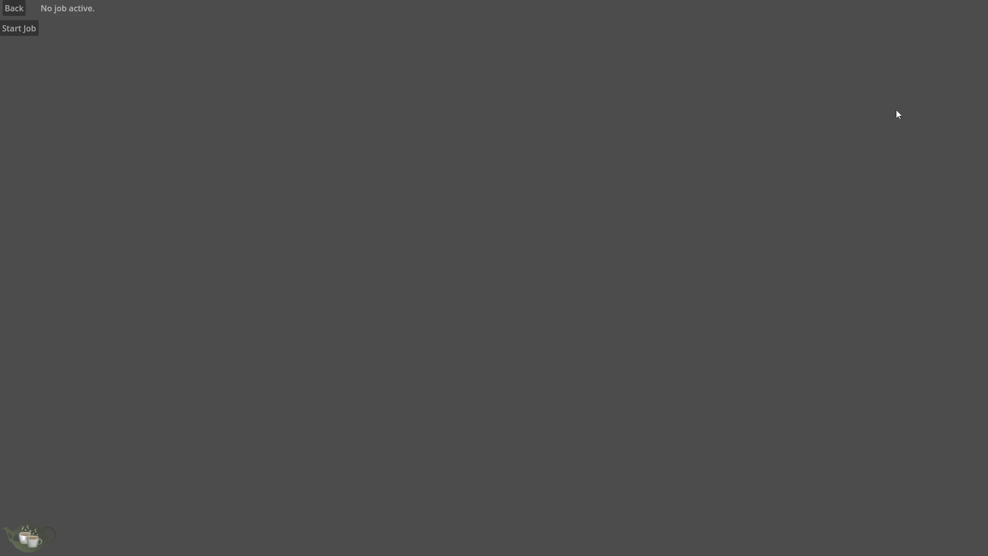
left_click(12, 8)
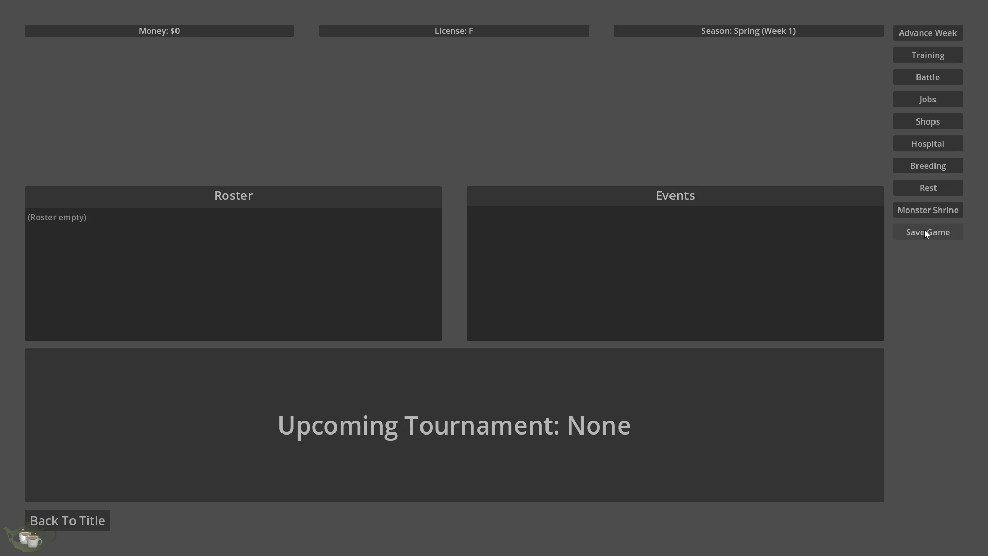
left_click(924, 232)
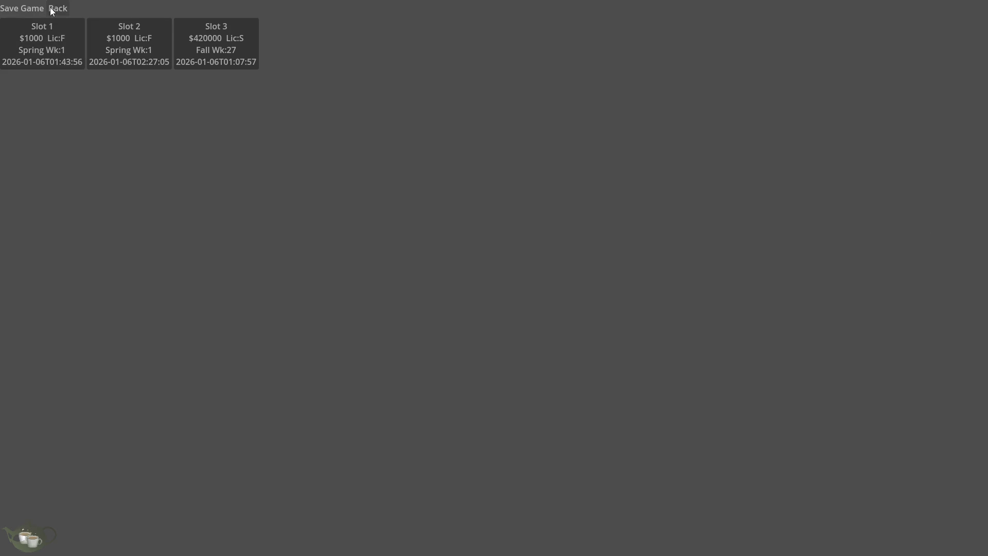
left_click(52, 10)
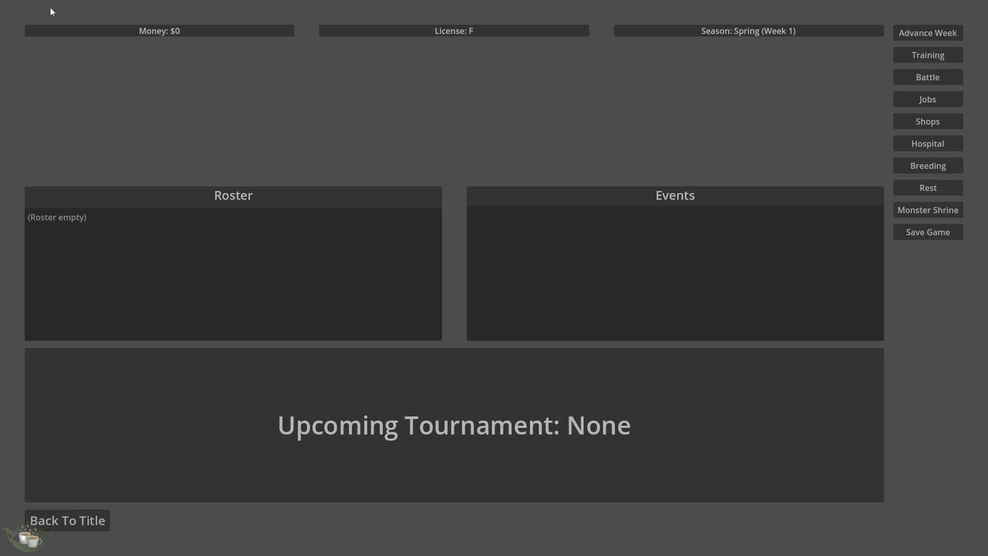
left_click(87, 519)
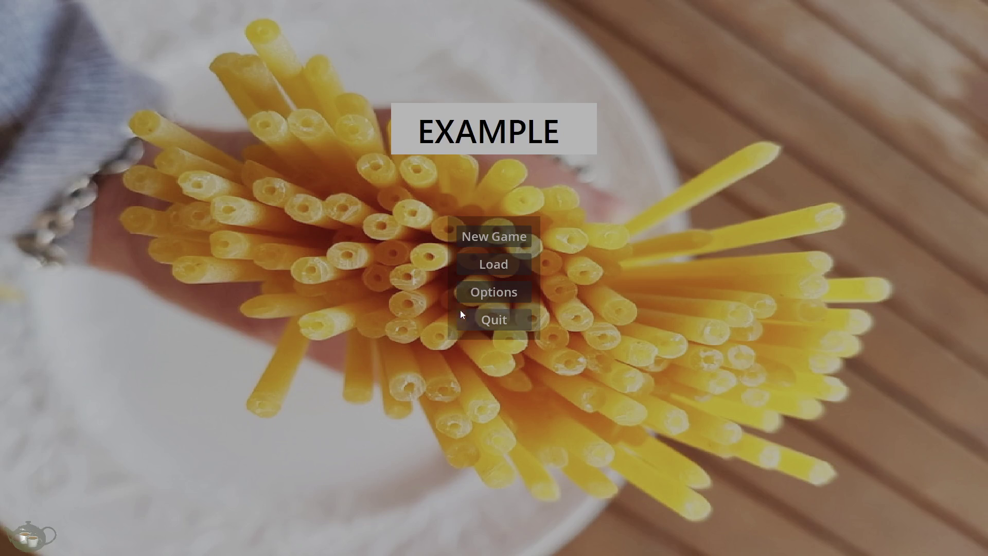
left_click(487, 263)
left_click(164, 144)
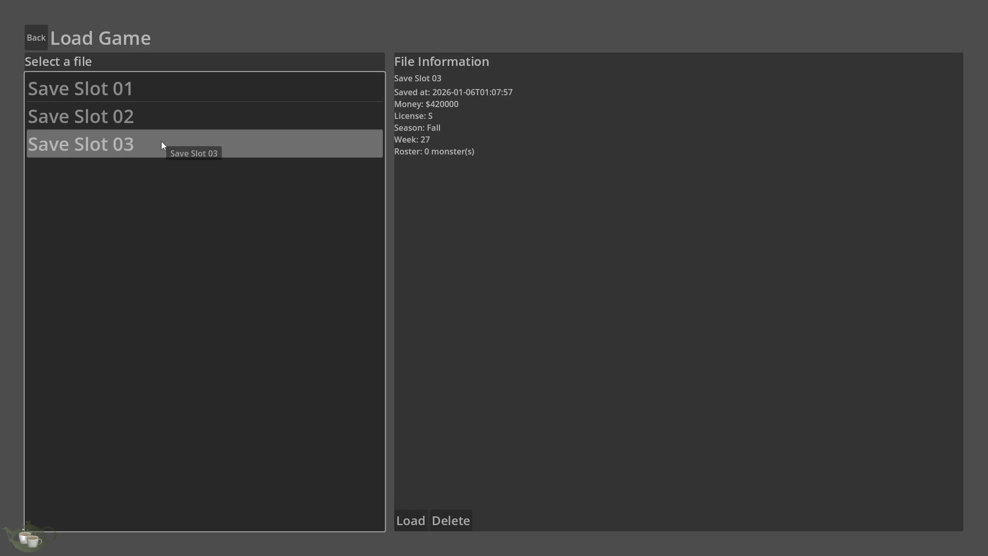
left_click(402, 520)
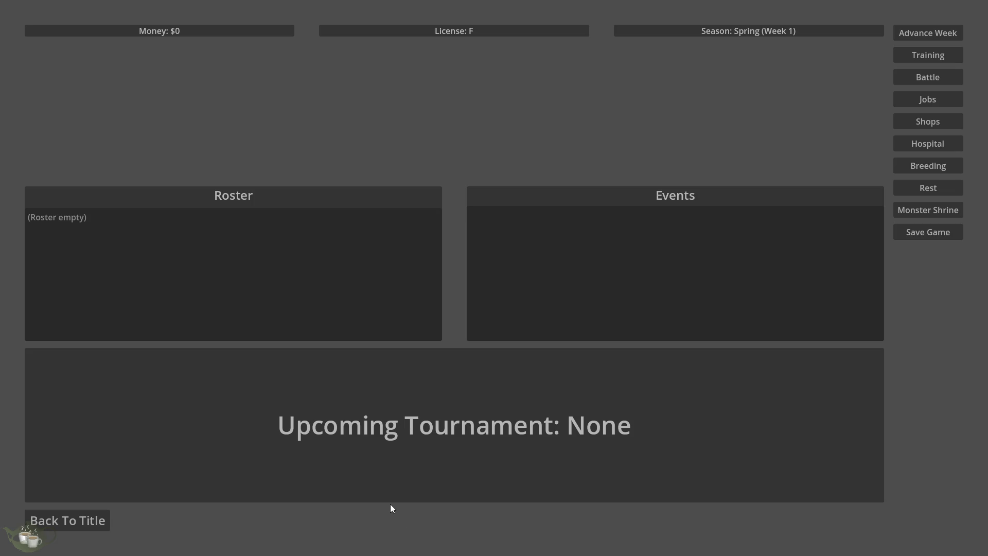
left_click(88, 525)
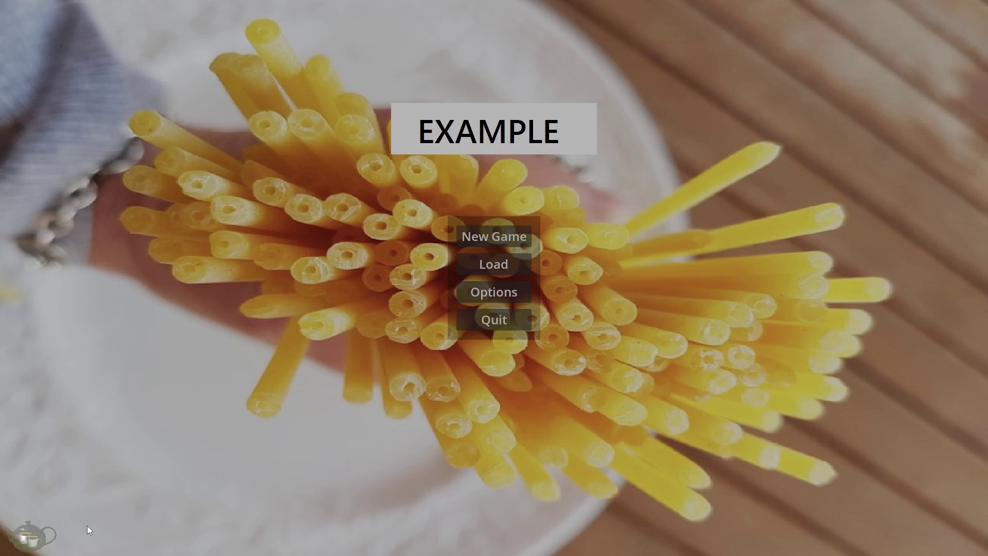
left_click(510, 320)
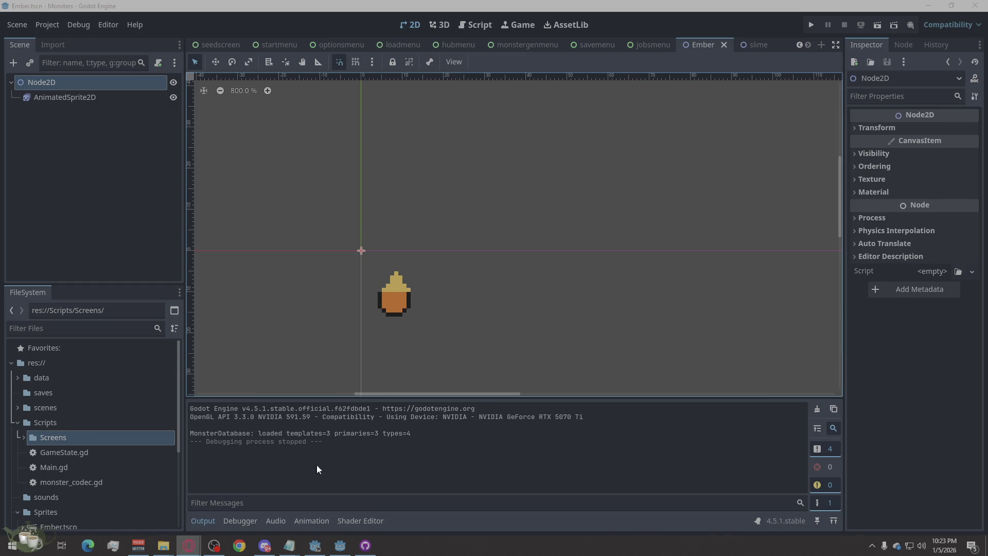
Close the Ember and slime scene tabs
scroll(85, 466, "down", 5)
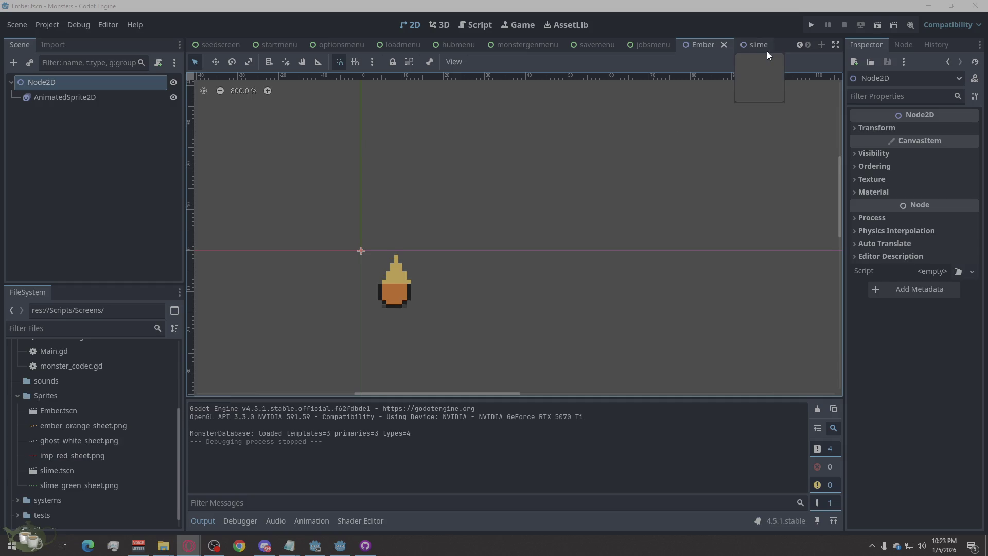
left_click(746, 46)
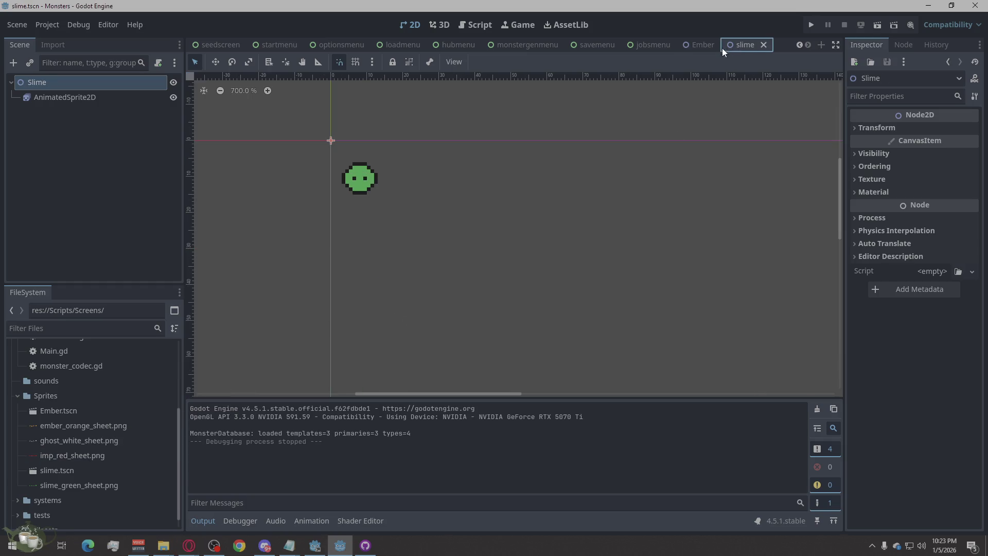
left_click(703, 44)
left_click(725, 44)
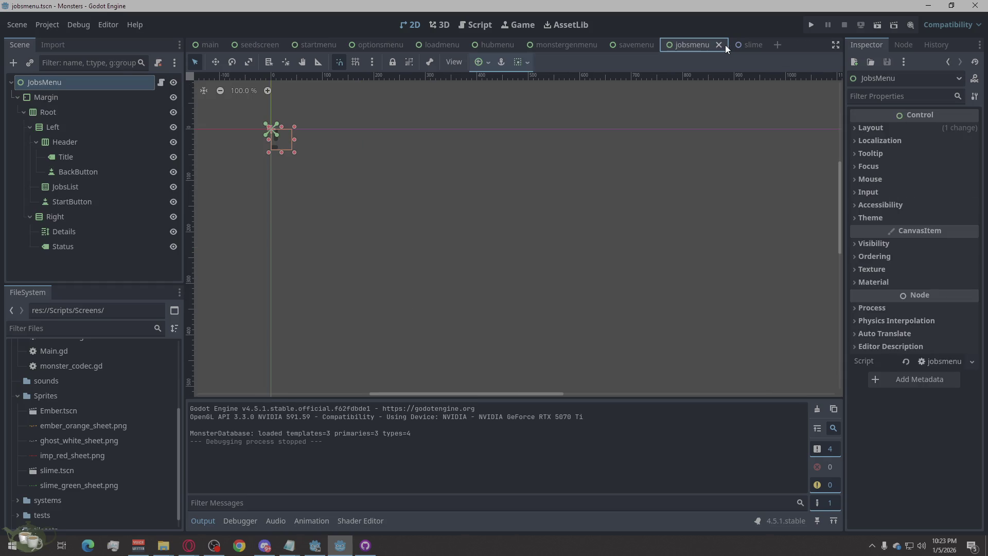
left_click(763, 44)
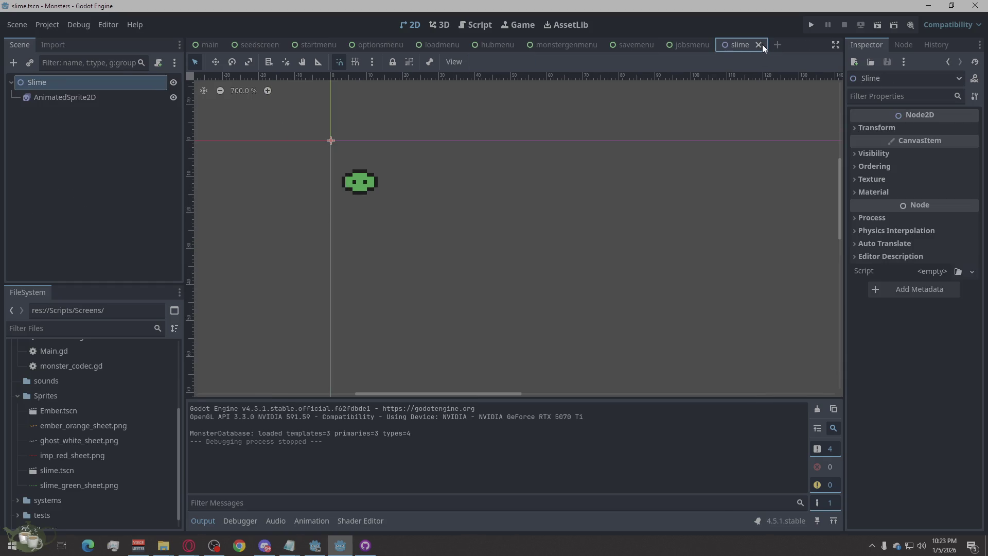
left_click(760, 45)
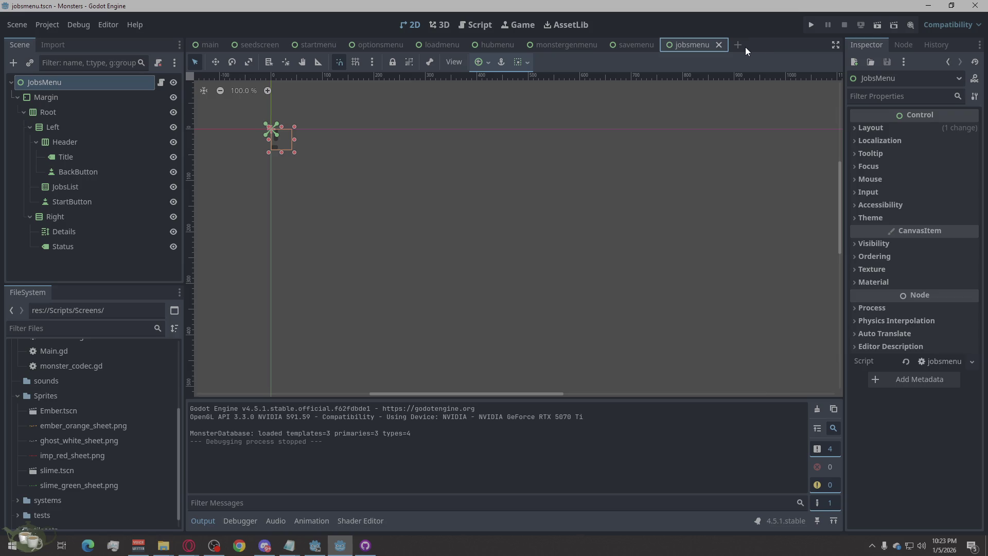
Create a new 2D scene with an AnimatedSprite2D child holding a new SpriteFrames resource
left_click(739, 45)
left_click(98, 94)
right_click(86, 78)
left_click(110, 82)
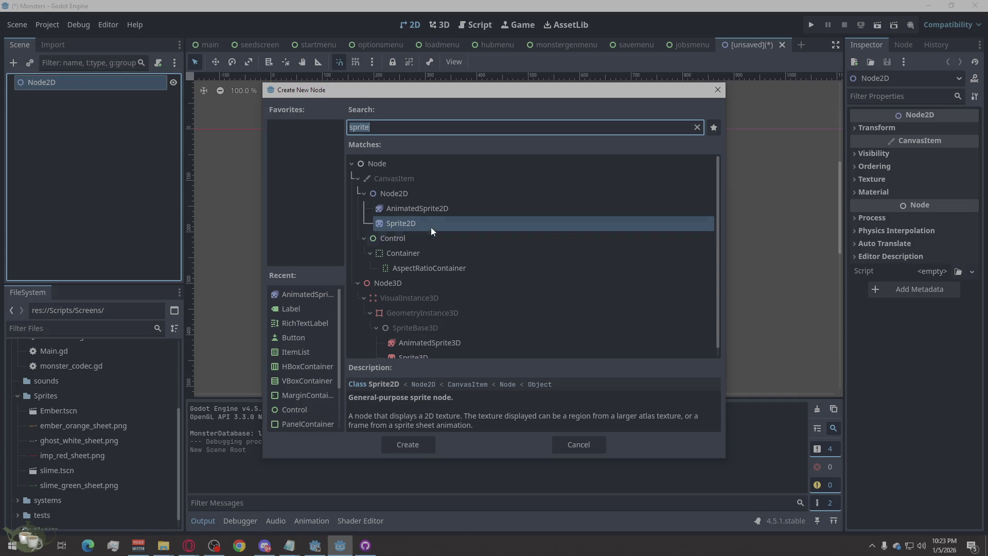
left_click(422, 208)
left_click(403, 446)
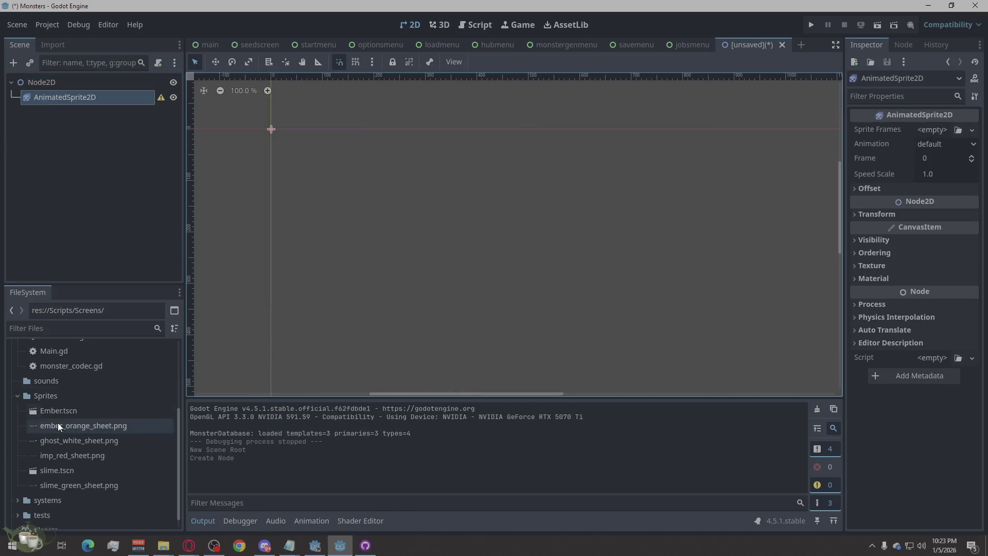
left_click(931, 131)
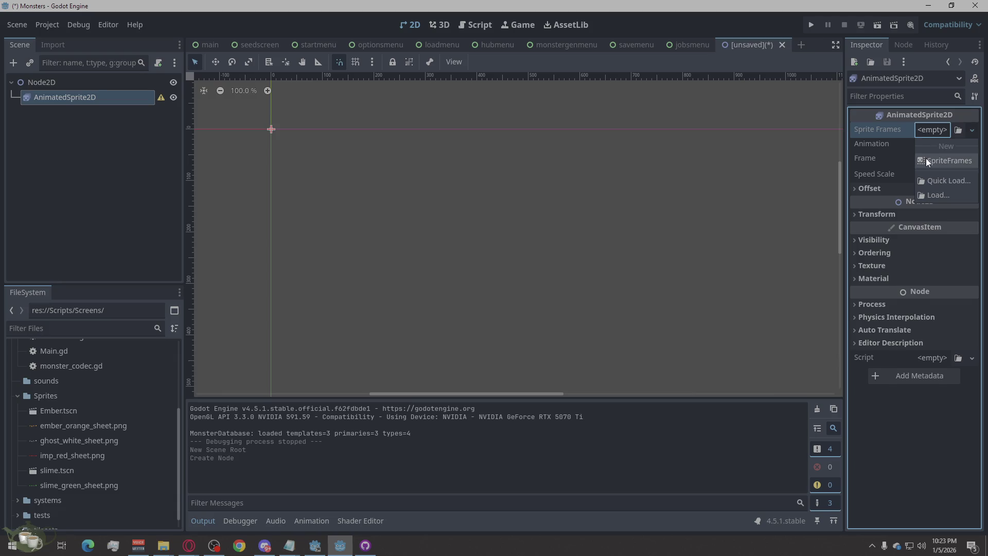
left_click(950, 160)
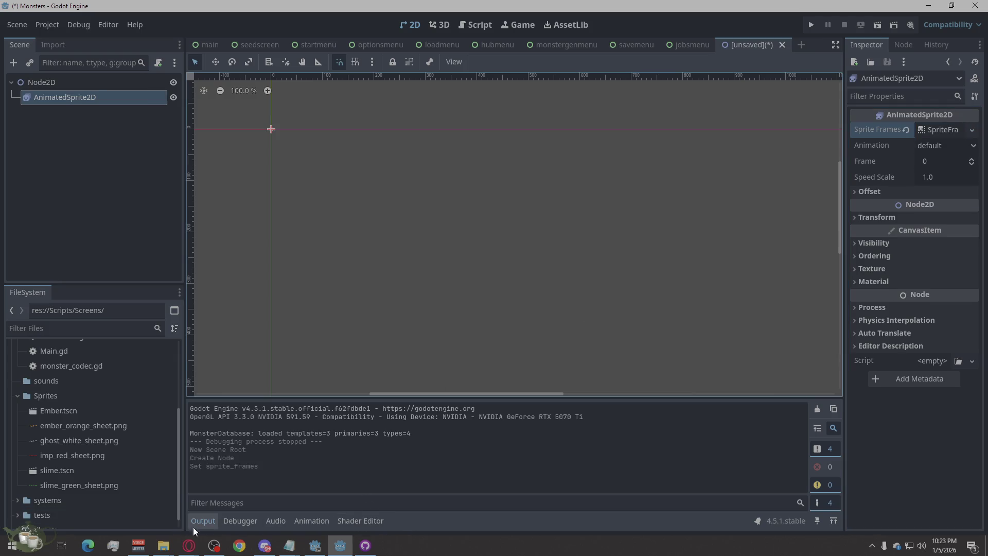
Add the four imp frames from imp_red_sheet.png to the default animation
left_click(939, 131)
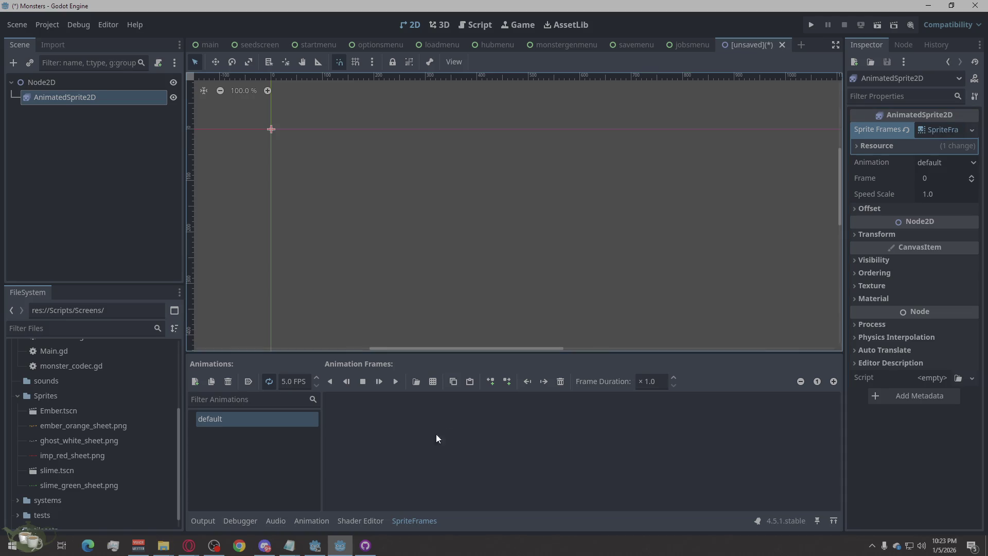
left_click(434, 381)
double_click(438, 167)
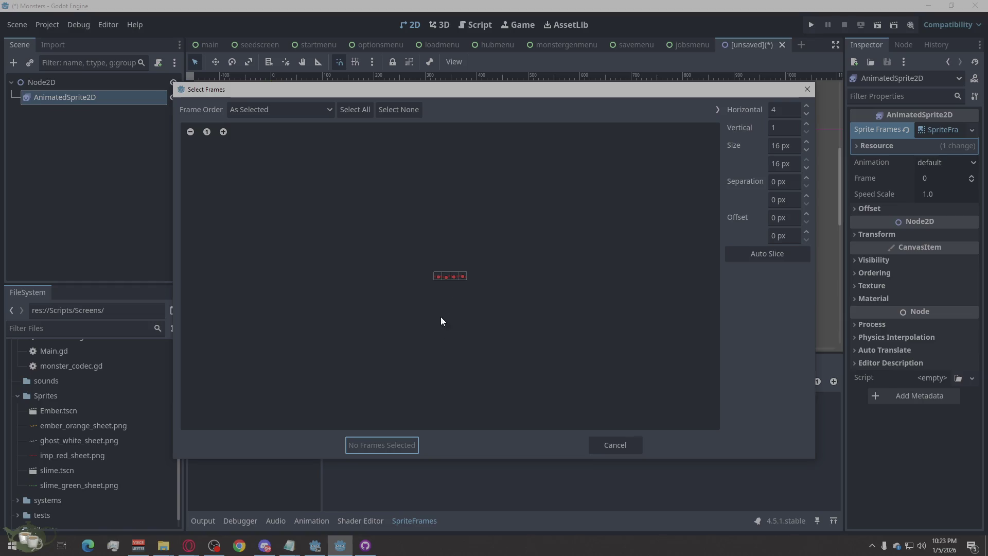
left_click_drag(440, 276, 448, 277)
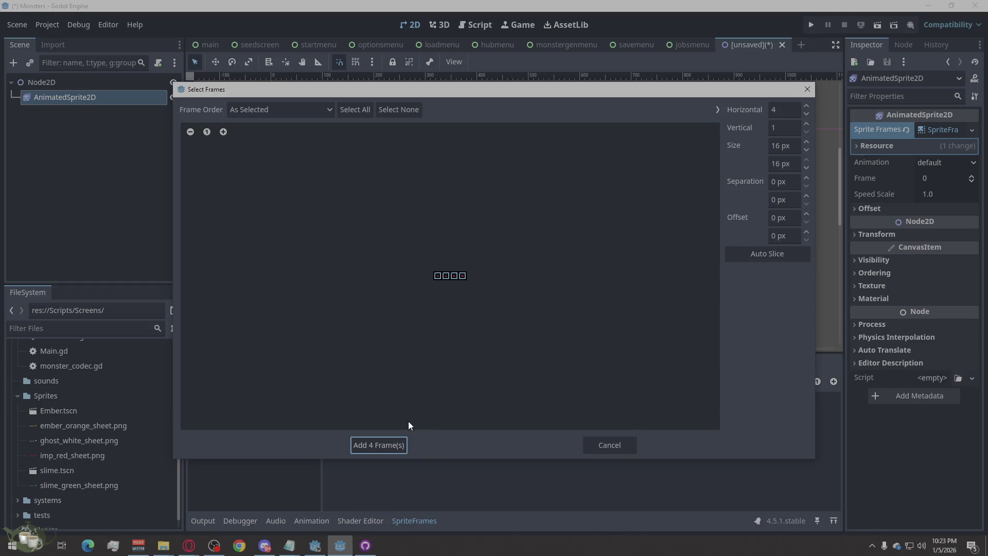
left_click(390, 446)
scroll(279, 177, "up", 8)
Nudge the imp sprite slightly down-right and play the default animation preview
mouse_move(332, 112)
left_mouse_down()
mouse_move(344, 137)
mouse_move(356, 133)
left_mouse_up()
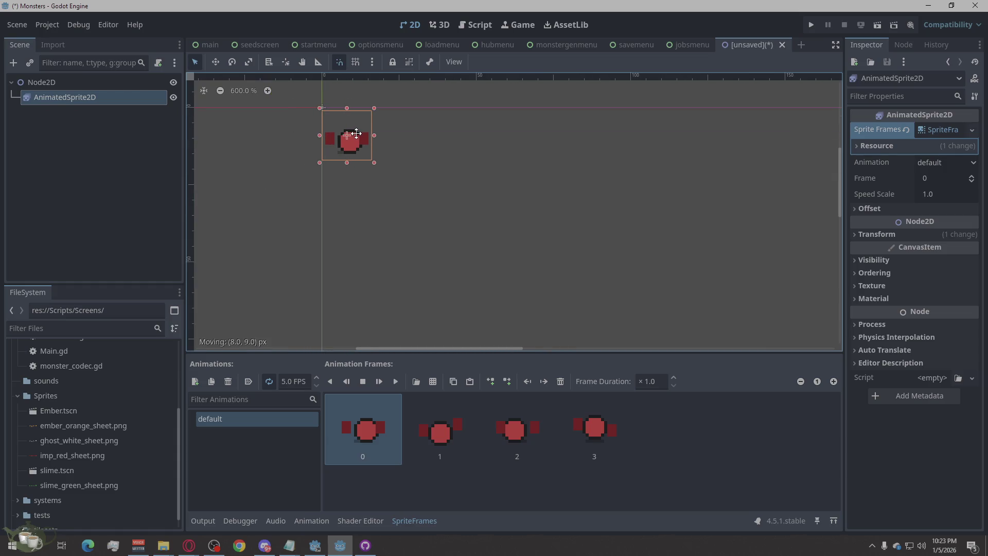
left_click(408, 204)
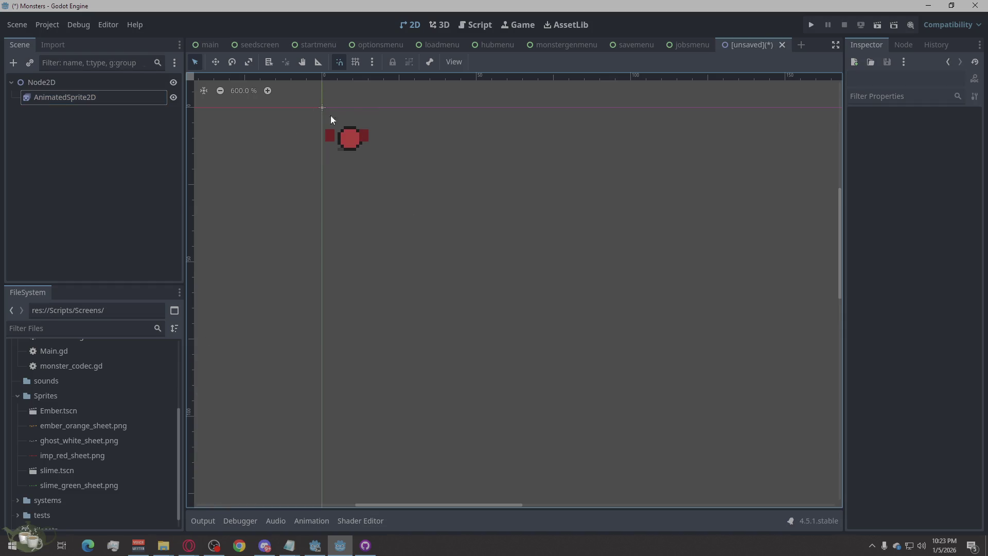
left_click(338, 131)
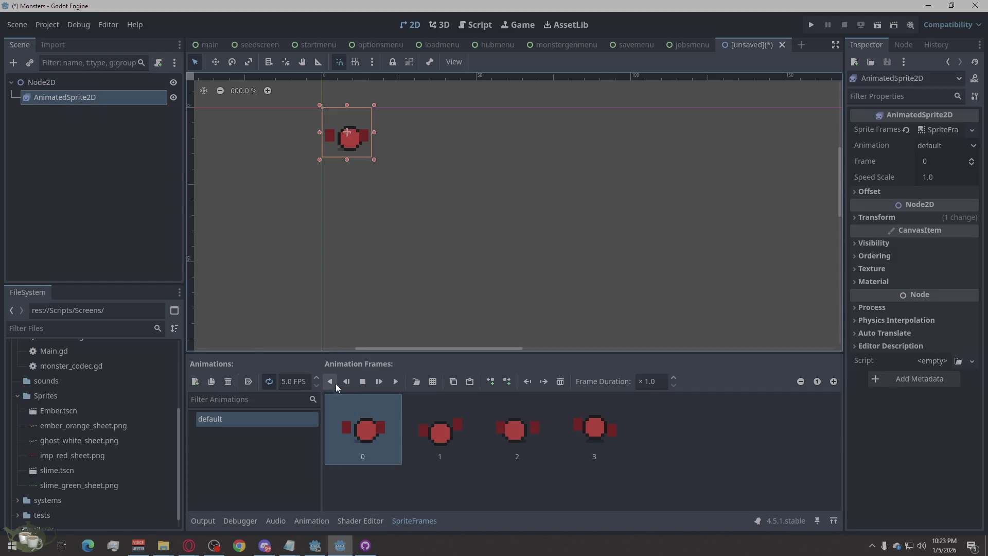
left_click(393, 384)
left_click(417, 292)
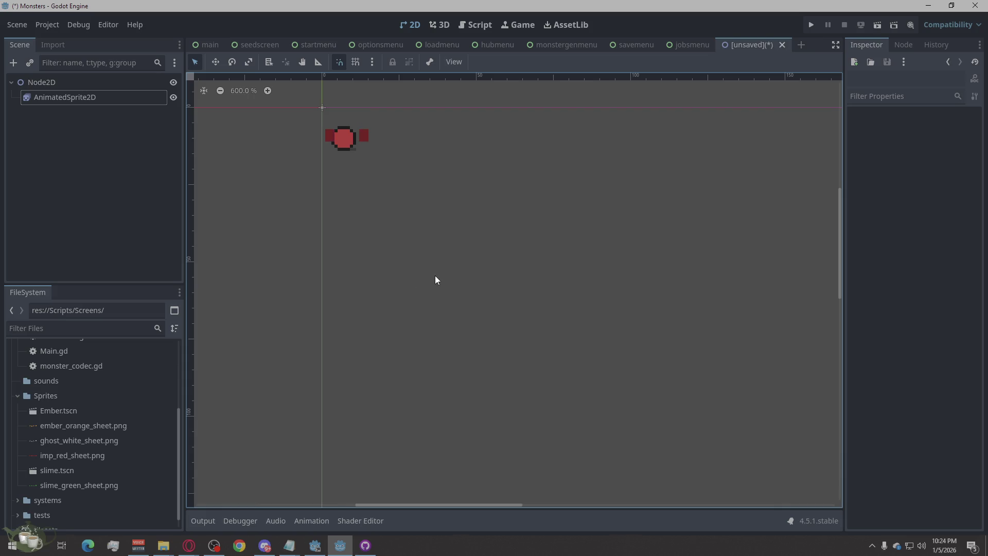
left_click(189, 545)
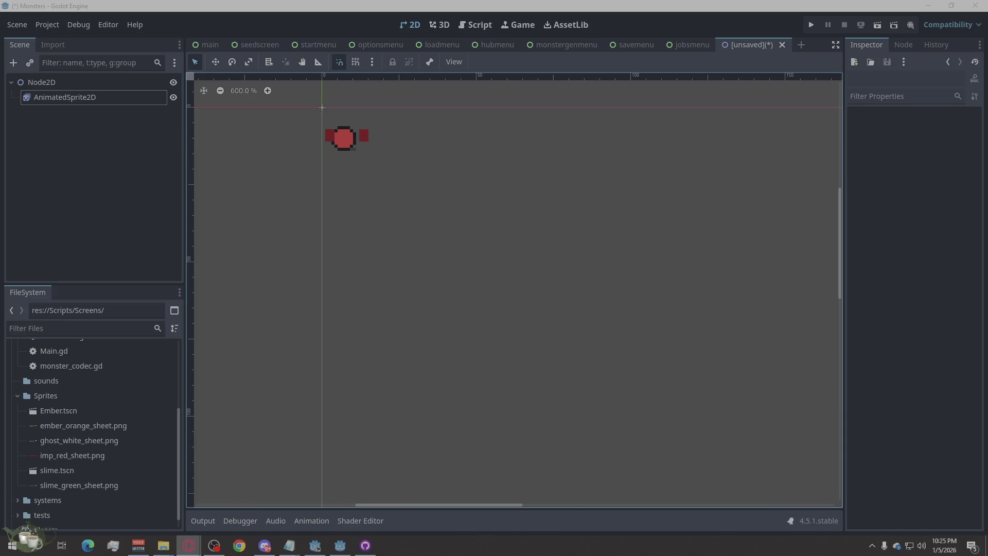
scroll(96, 431, "up", 2)
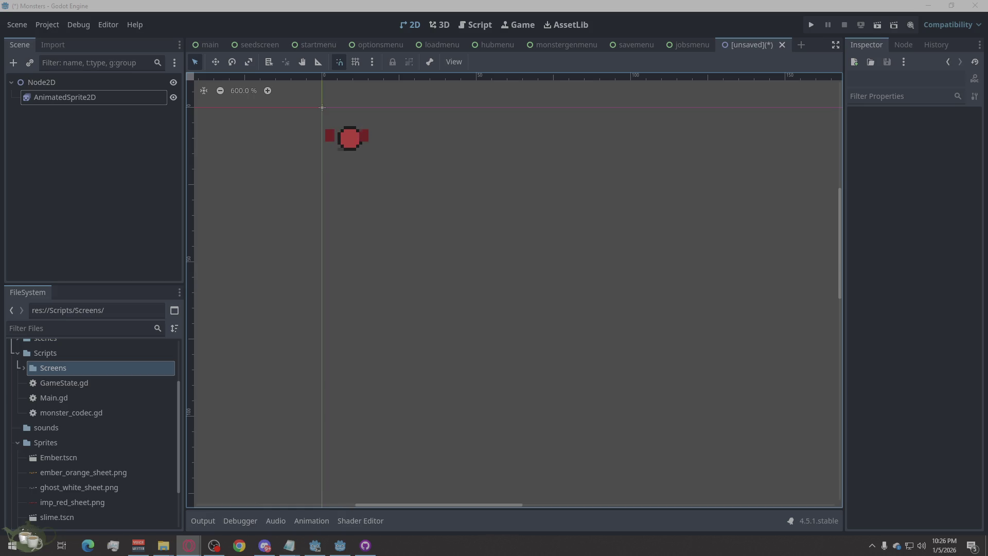
scroll(93, 406, "up", 1)
scroll(87, 399, "up", 1)
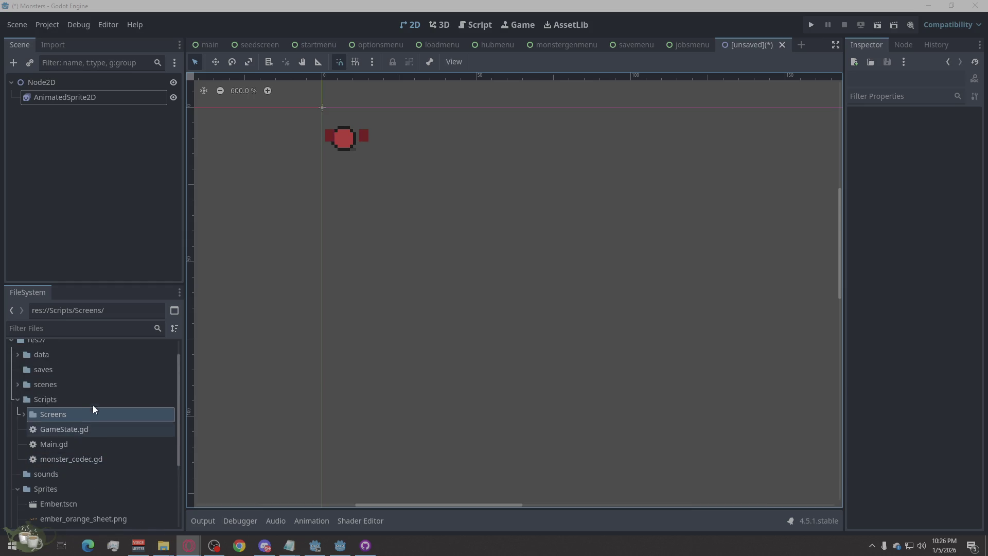
double_click(73, 384)
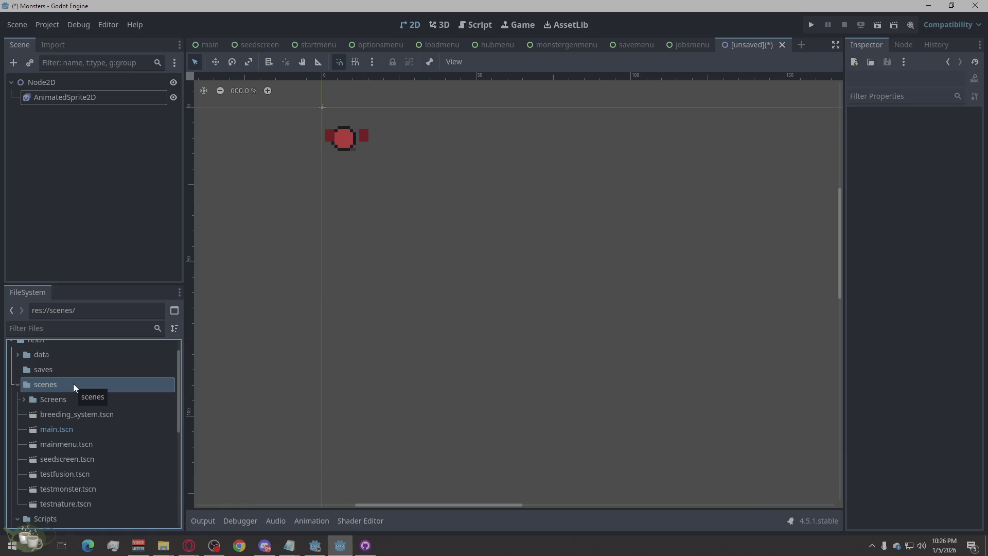
double_click(73, 383)
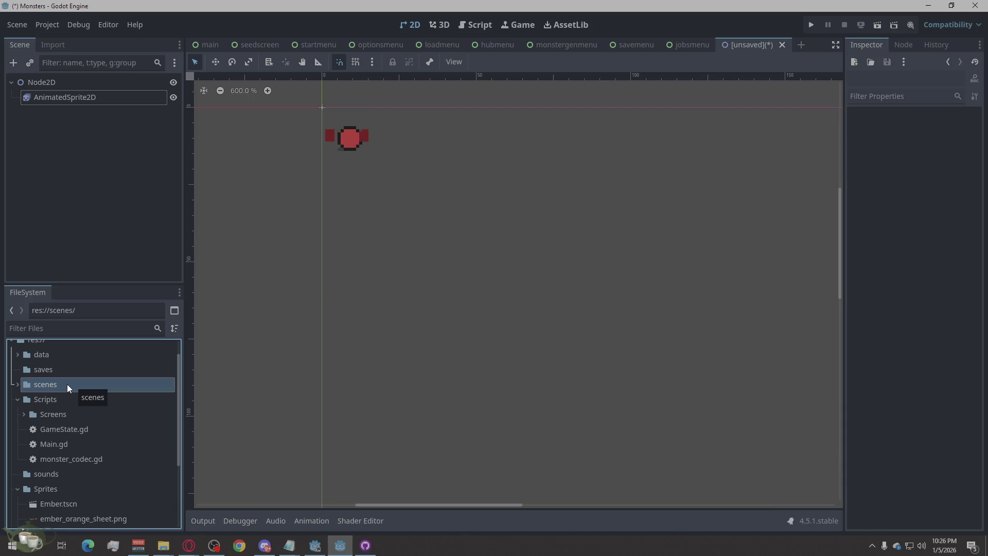
scroll(66, 384, "down", 5)
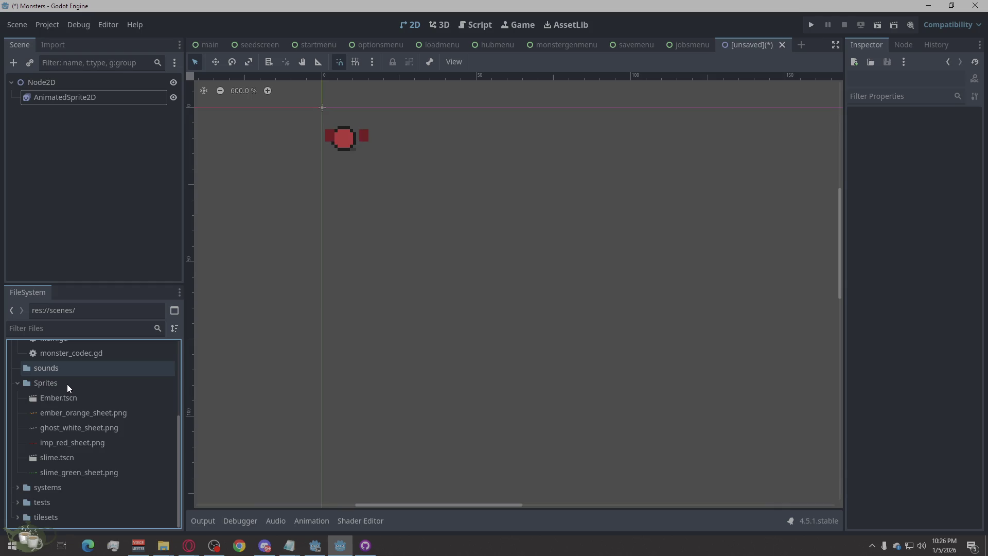
scroll(67, 384, "up", 4)
scroll(67, 388, "up", 2)
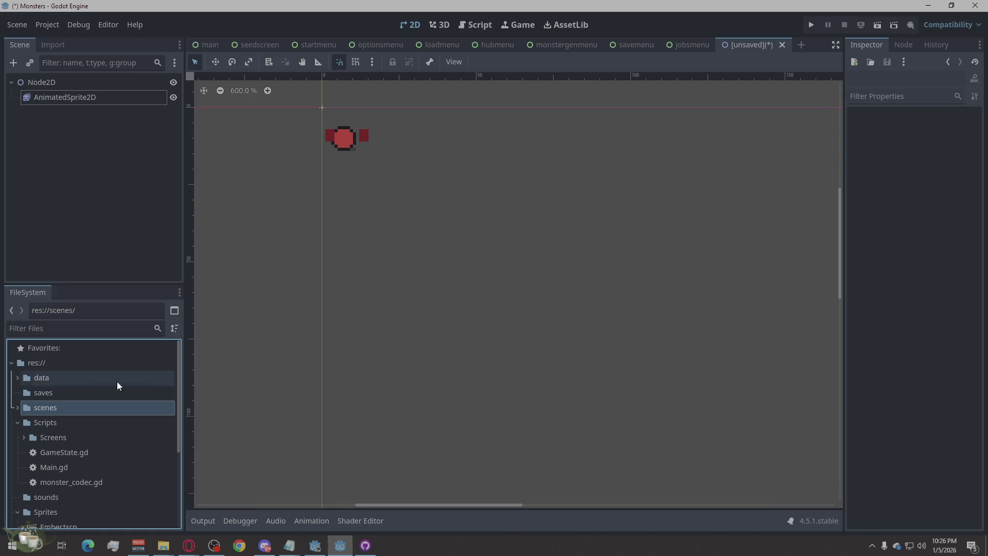
key("alt+Tab")
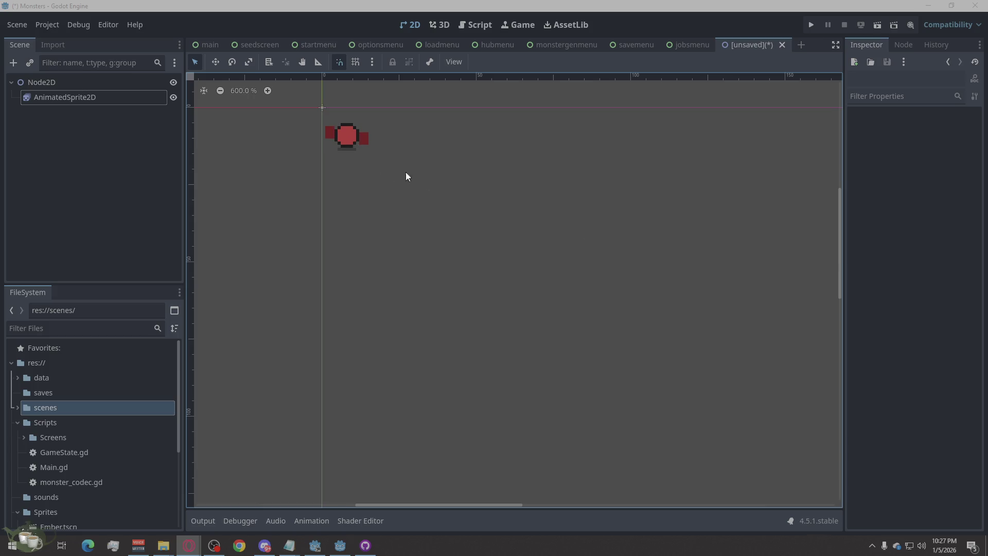
Open HubMenu.gd from the hubmenu scene in the script editor, then make monstergenmenu the active scene
left_click(482, 45)
left_click(462, 25)
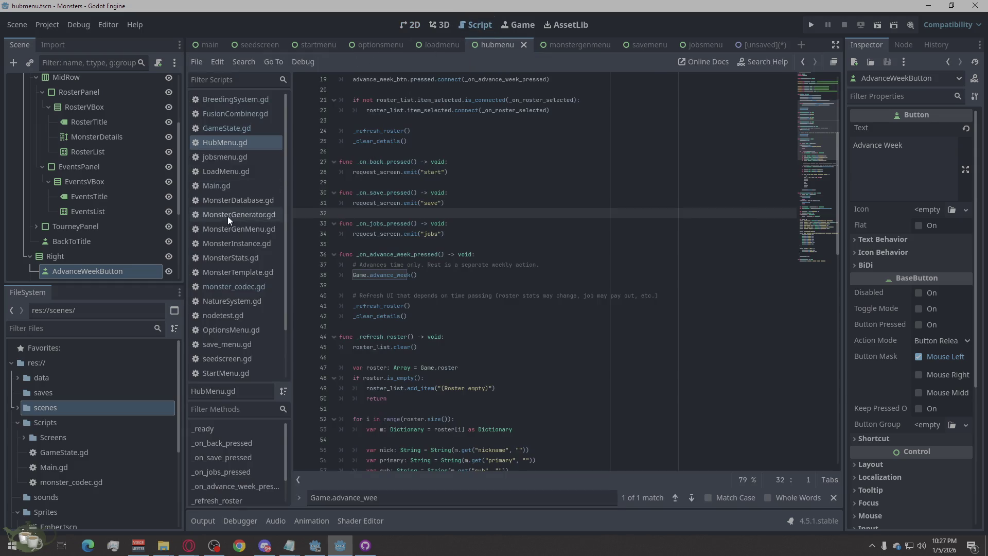
left_click(230, 142)
scroll(442, 322, "up", 6)
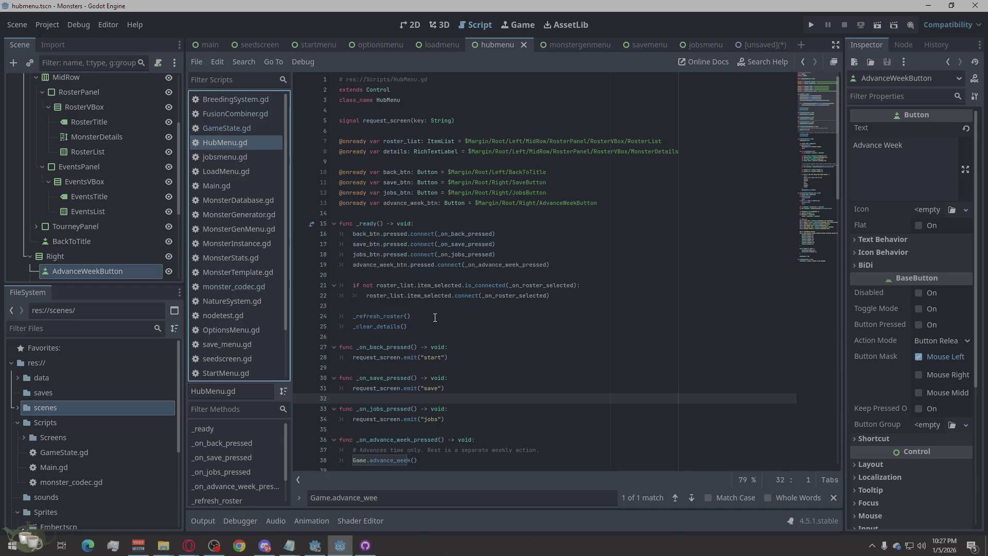
scroll(435, 318, "down", 5)
scroll(432, 316, "up", 5)
left_click(561, 45)
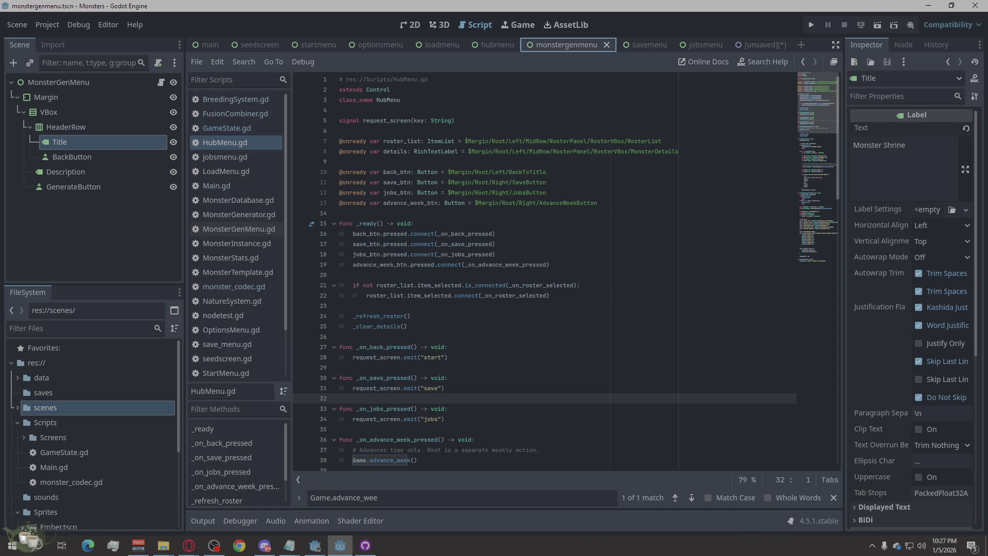
Select the entire HubMenu.gd script via Select All
left_click(246, 141)
right_click(561, 347)
left_click(622, 449)
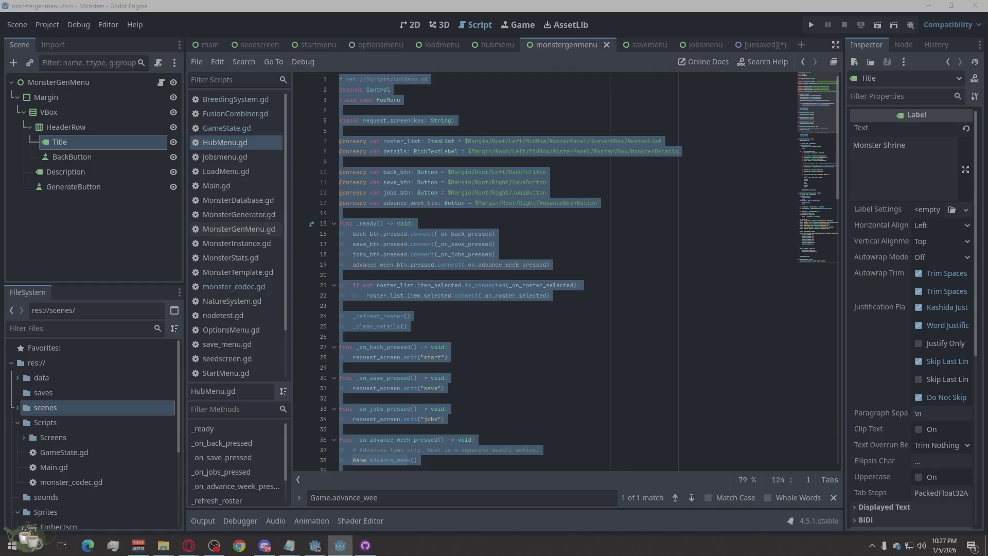
key("alt+Tab")
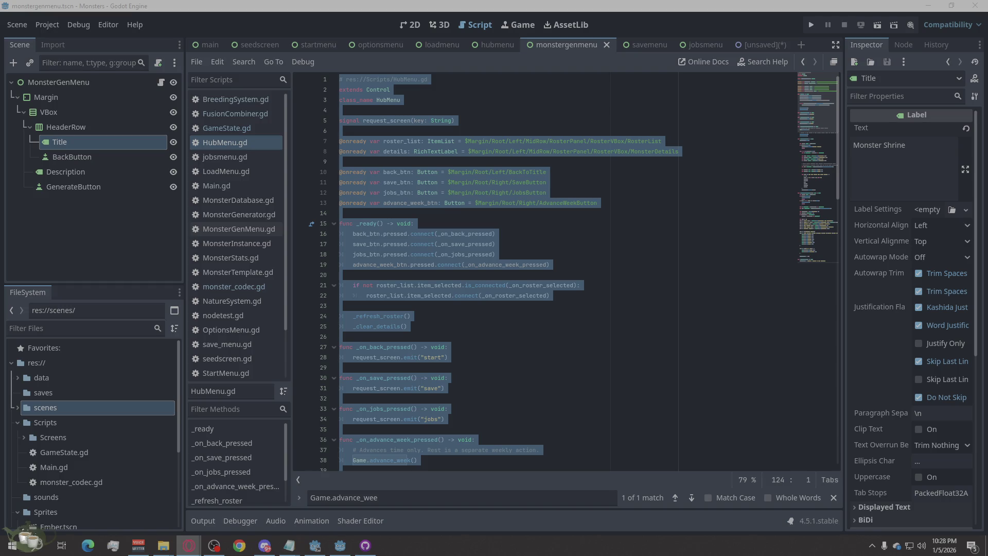
Clear the selection and look over the code near line 20 without editing
left_click(627, 364)
right_click(622, 363)
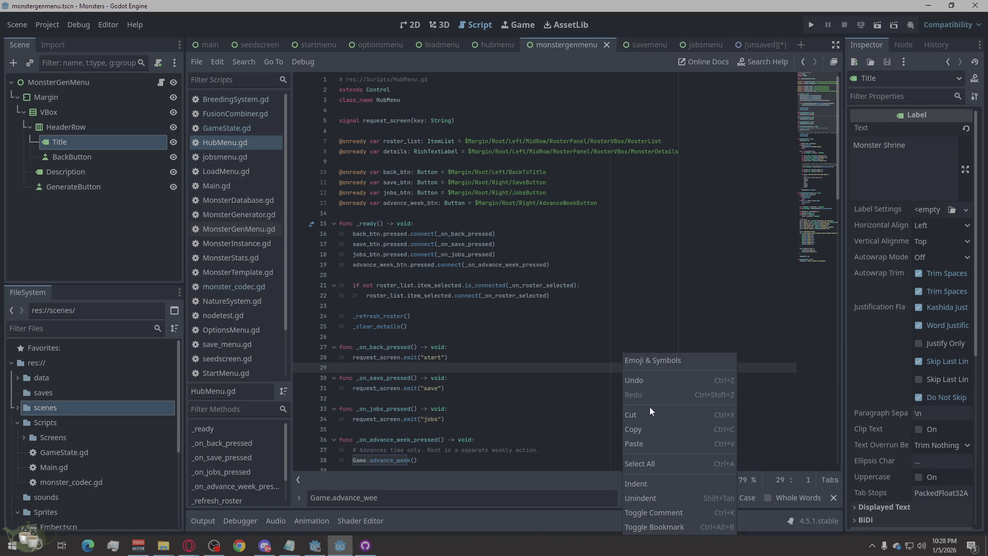
left_click(252, 140)
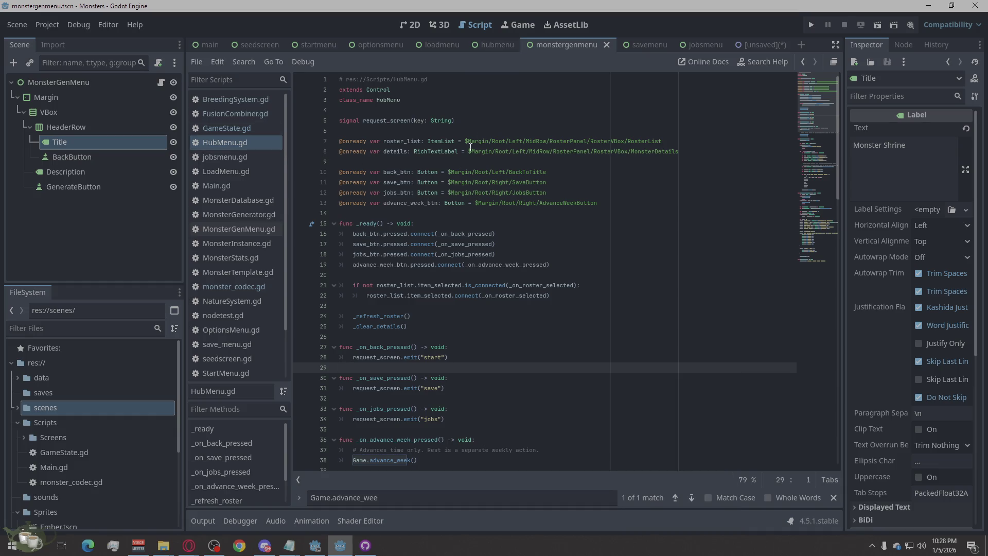
right_click(418, 271)
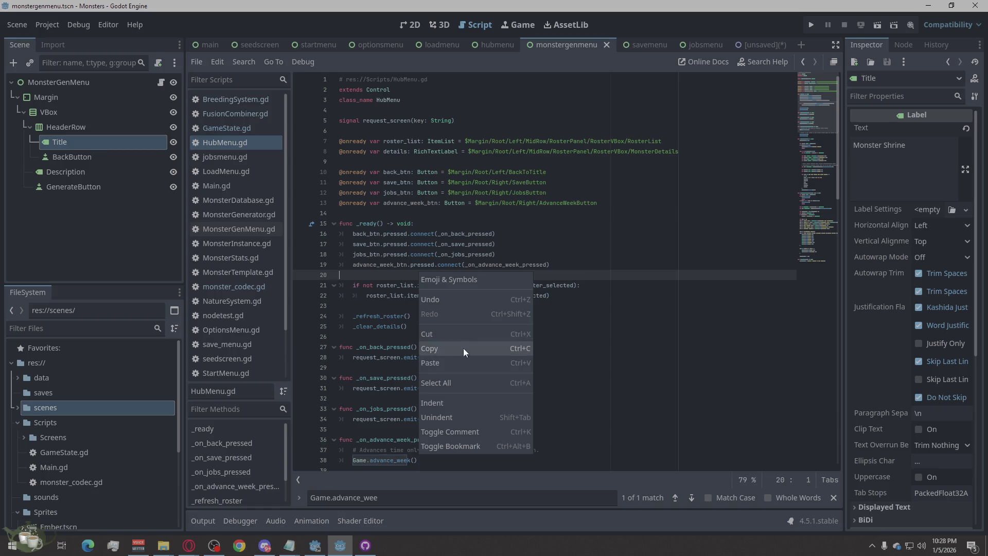
left_click(442, 377)
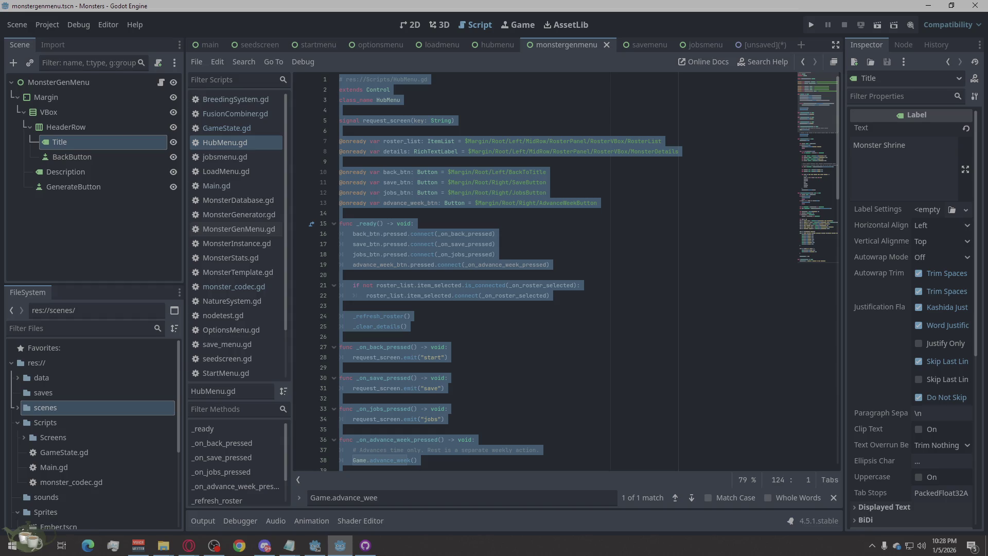
key("alt+Tab")
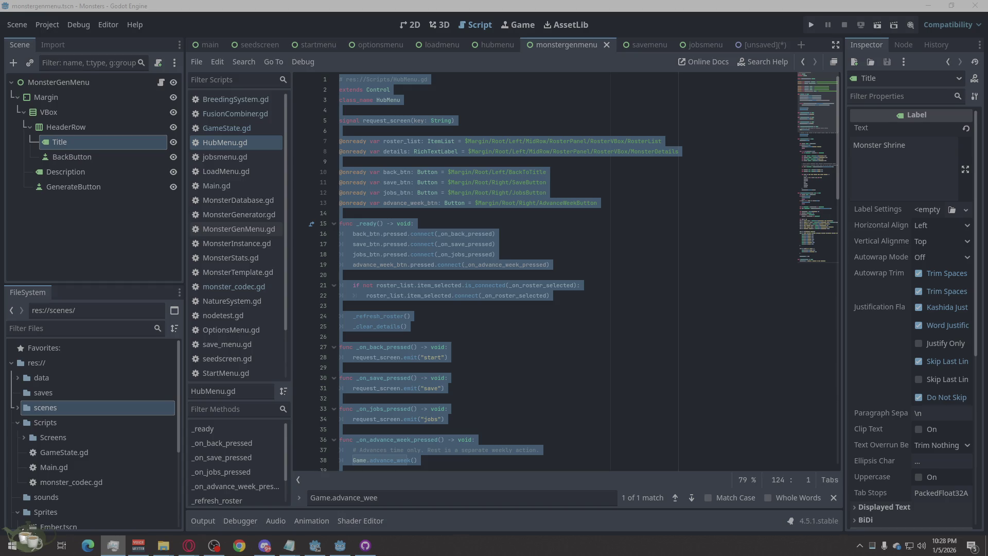
key("alt+Tab")
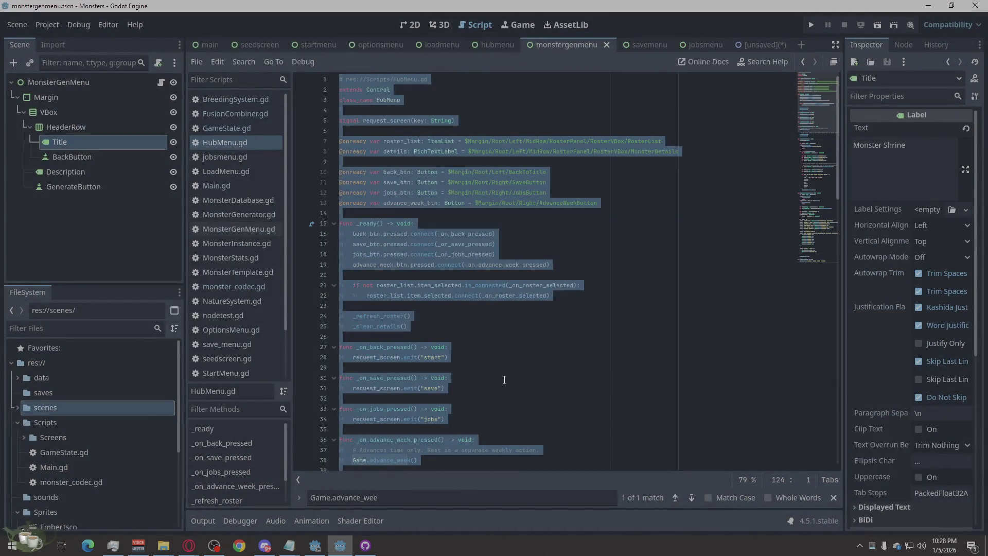
Reselect the whole HubMenu.gd script from line 24
left_click(502, 367)
left_click(497, 316)
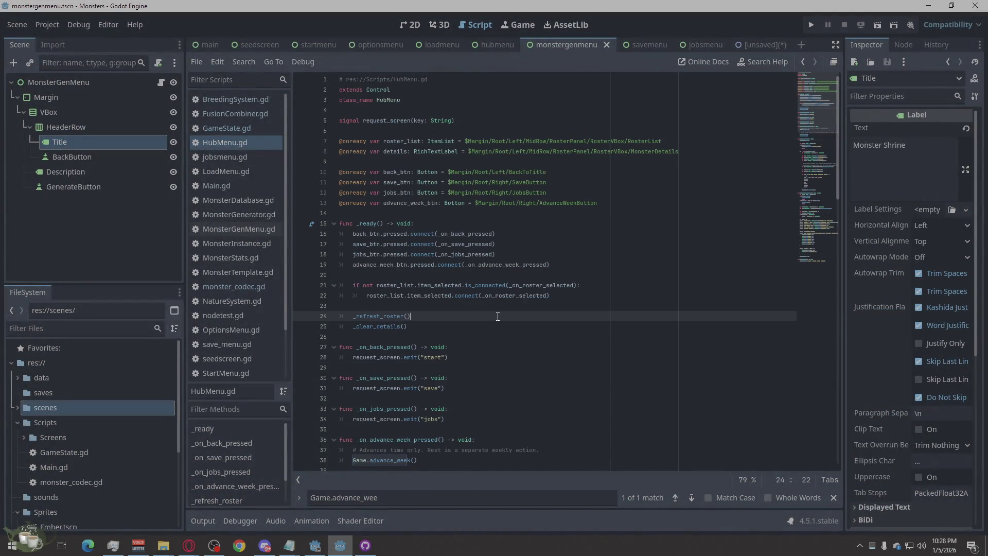
right_click(496, 316)
left_click(535, 427)
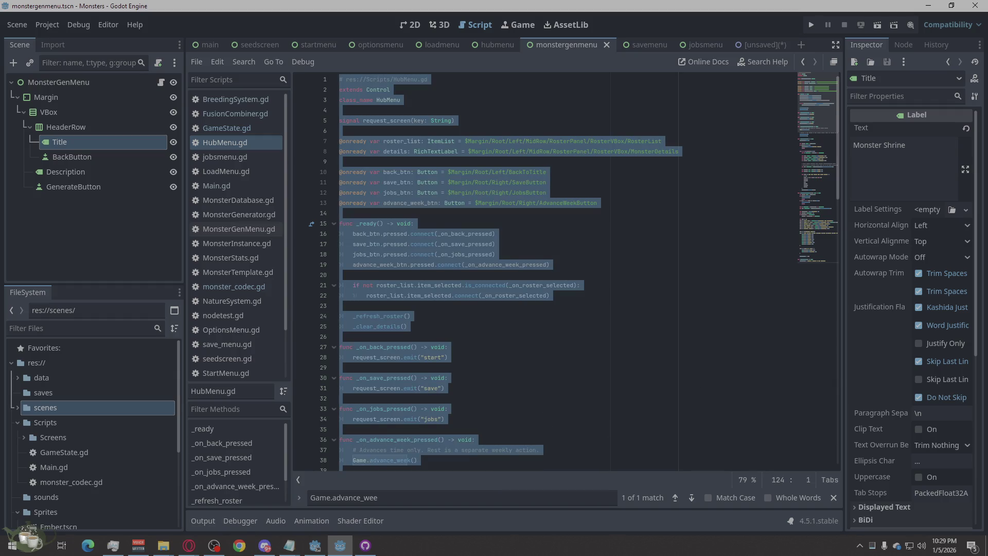
key("alt+Tab")
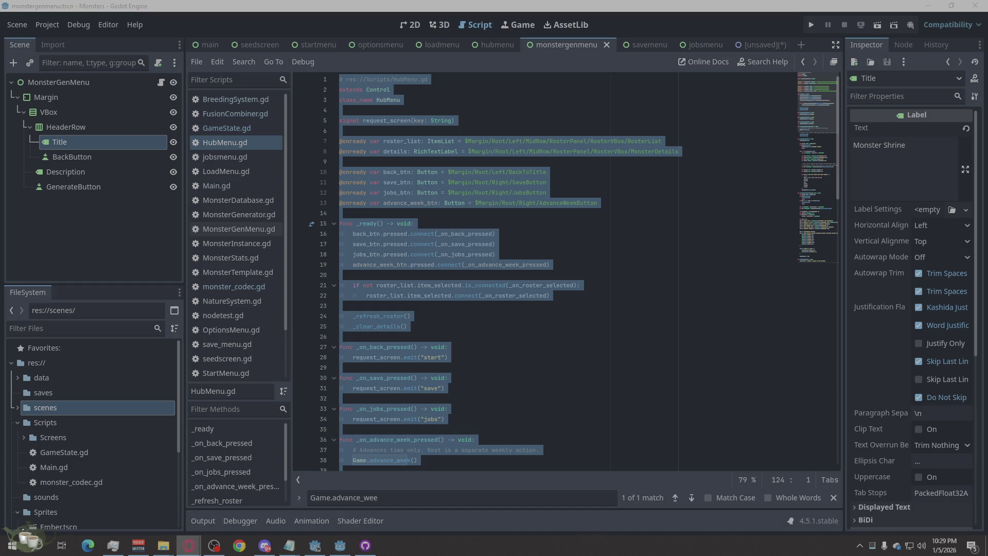
Paste the new code over HubMenu.gd, then return to the unsaved imp sprite scene
right_click(594, 321)
left_click(616, 377)
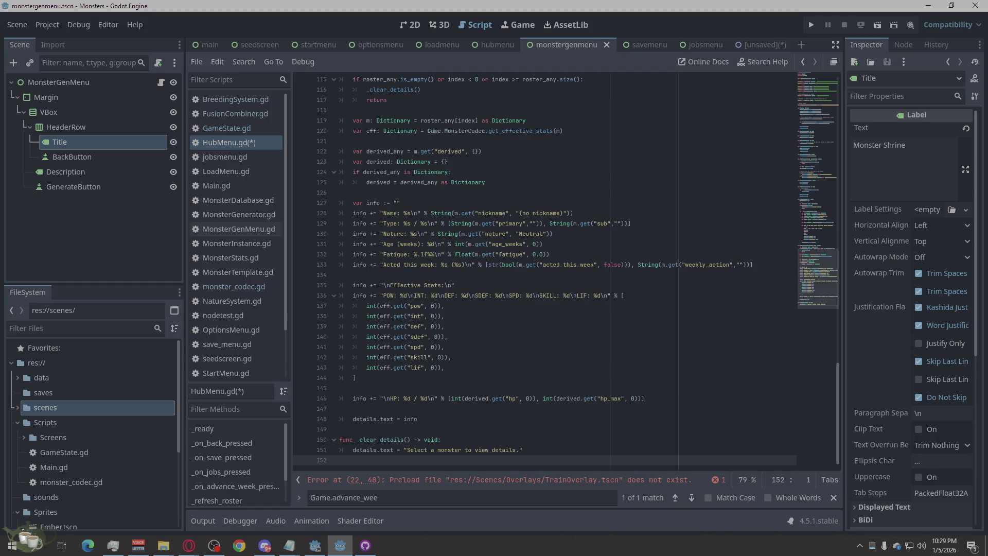
left_click(189, 545)
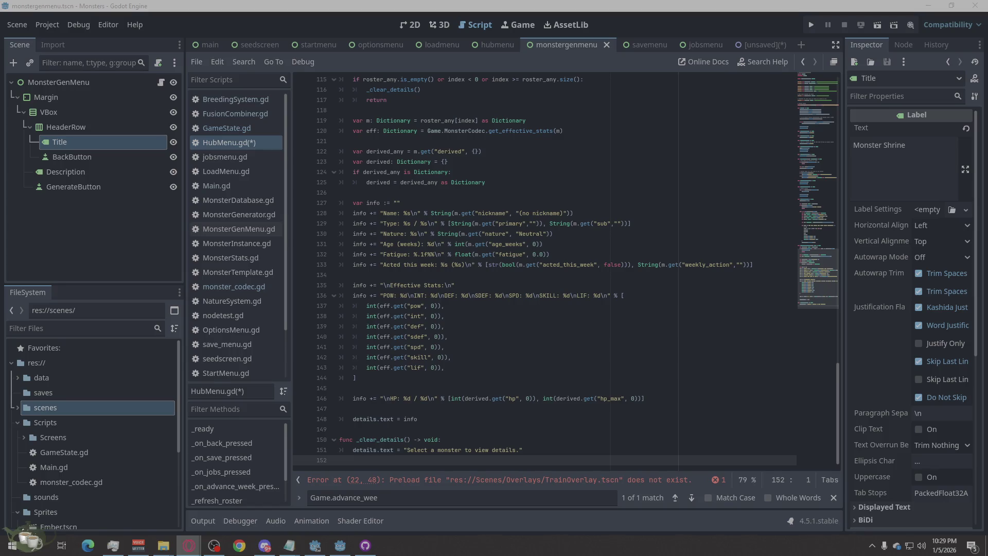
left_click(758, 48)
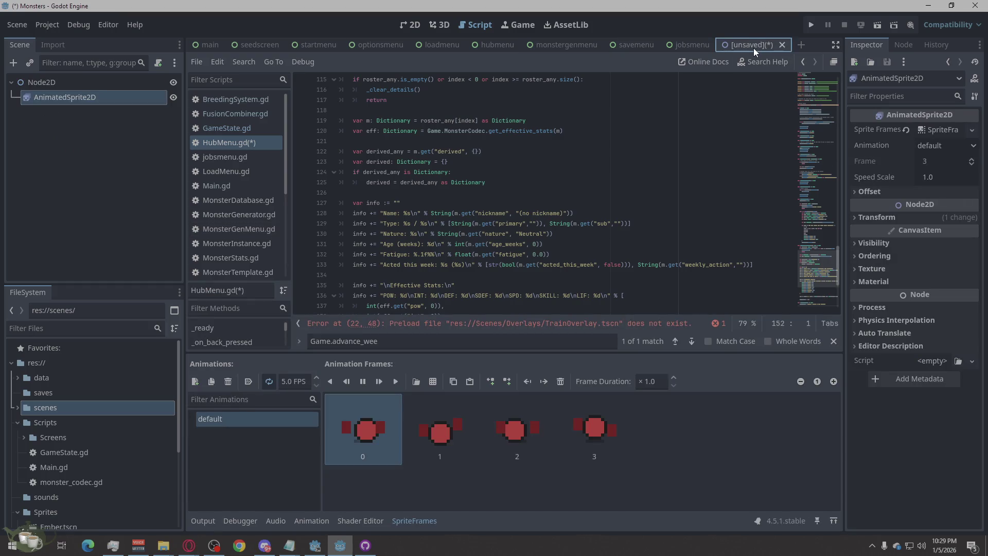
Rename the sprite scene's root node from Node2D to Imp
double_click(41, 82)
type("Imp")
key("Return")
Save the scene as imp.tscn in res://Sprites and close its tab
key("ctrl+s")
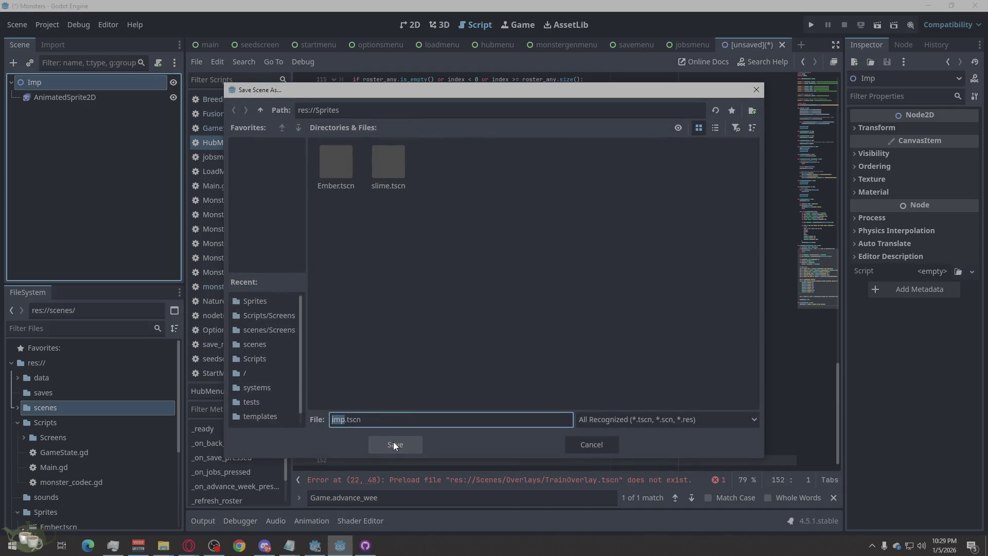
left_click(393, 442)
left_click(754, 45)
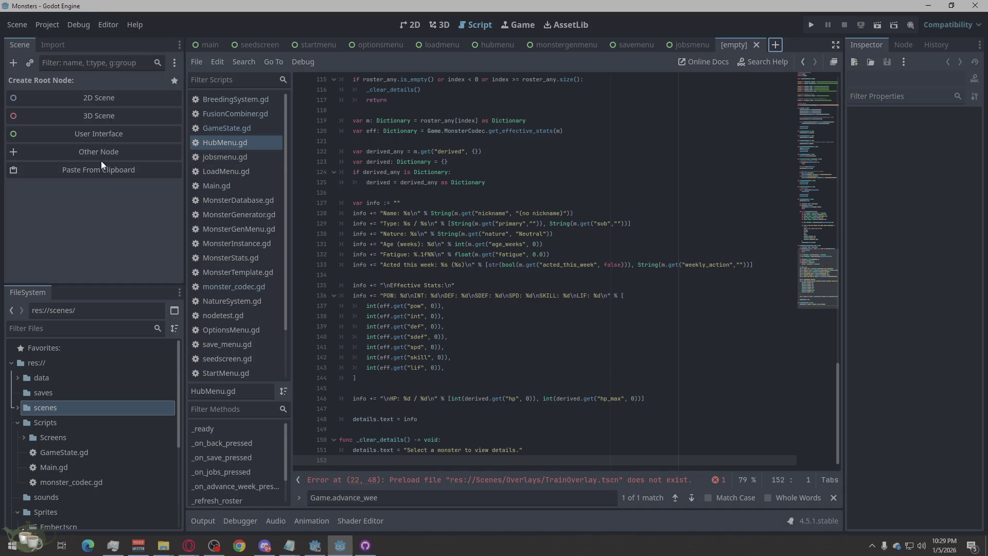
left_click(112, 152)
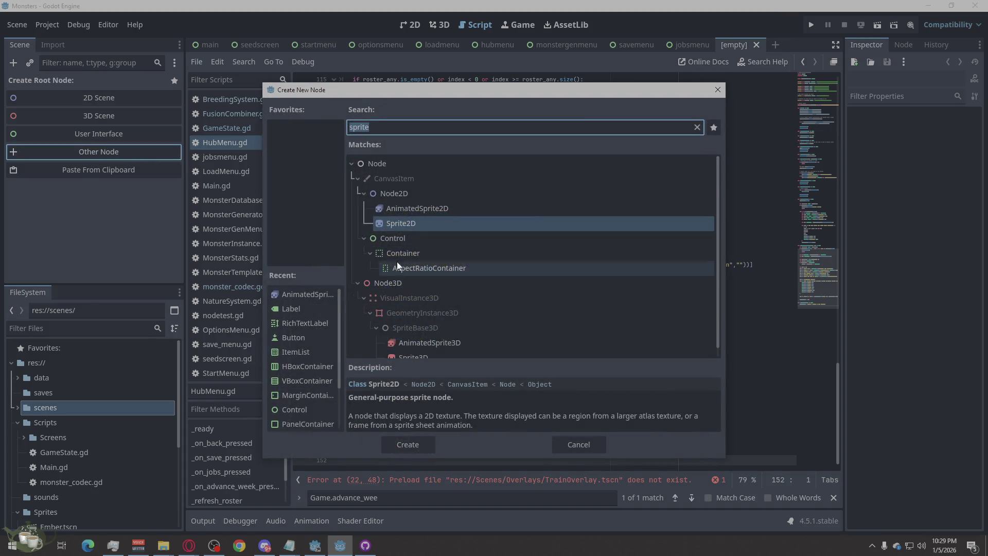
left_click(438, 238)
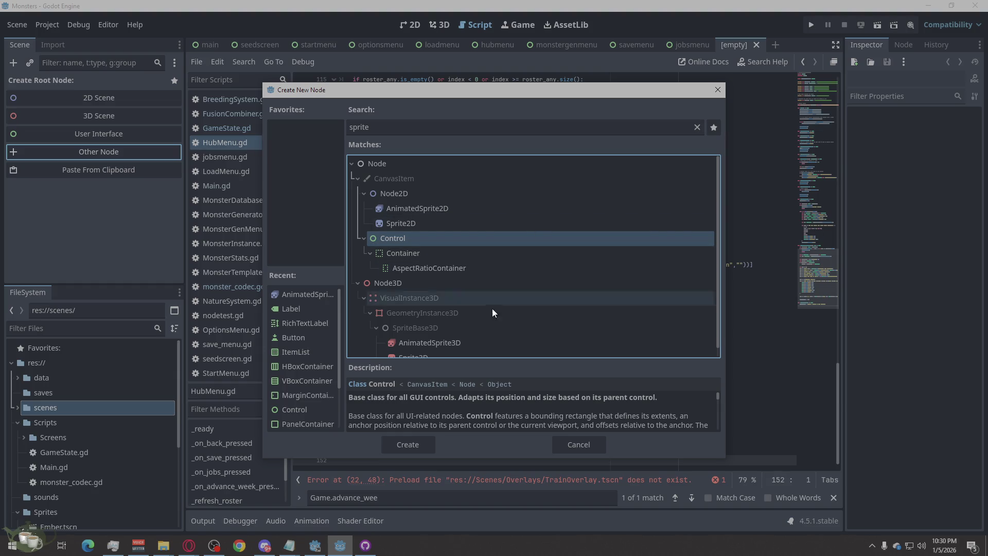
left_click(396, 443)
right_click(76, 88)
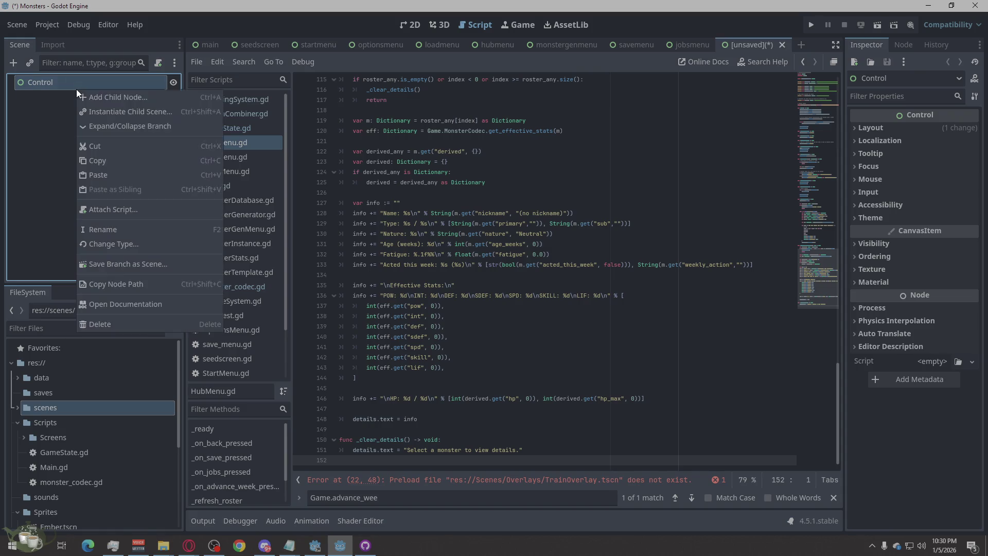
left_click(103, 97)
type("m")
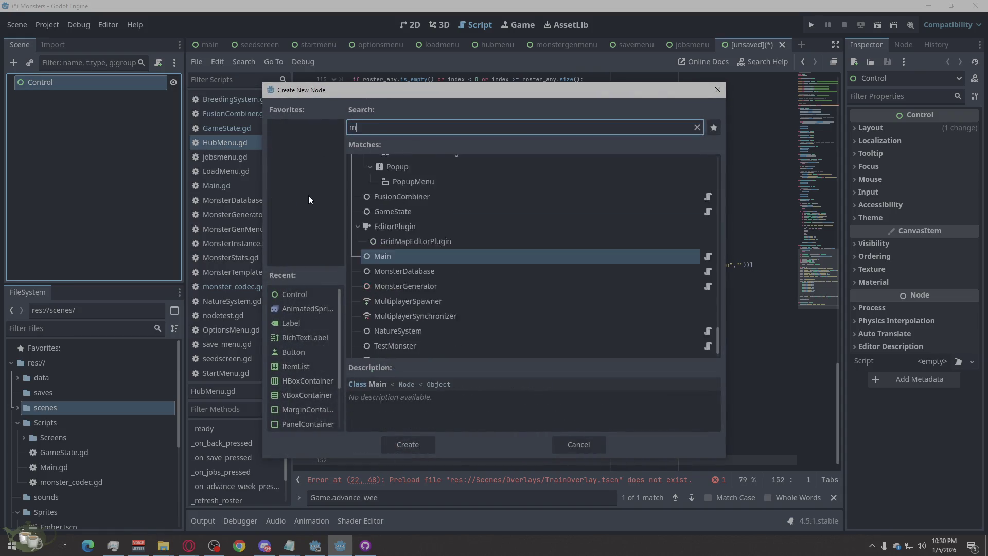
type("arg")
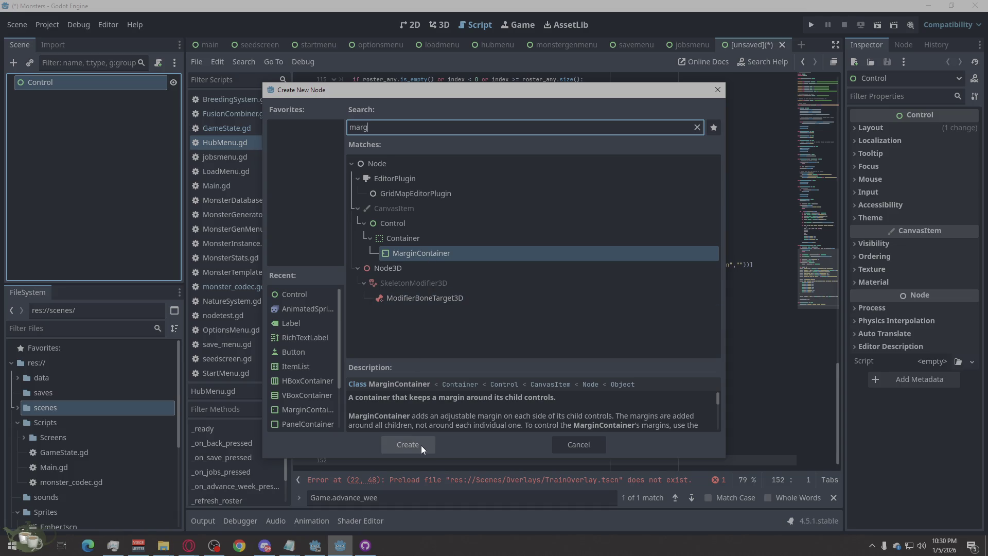
left_click(578, 444)
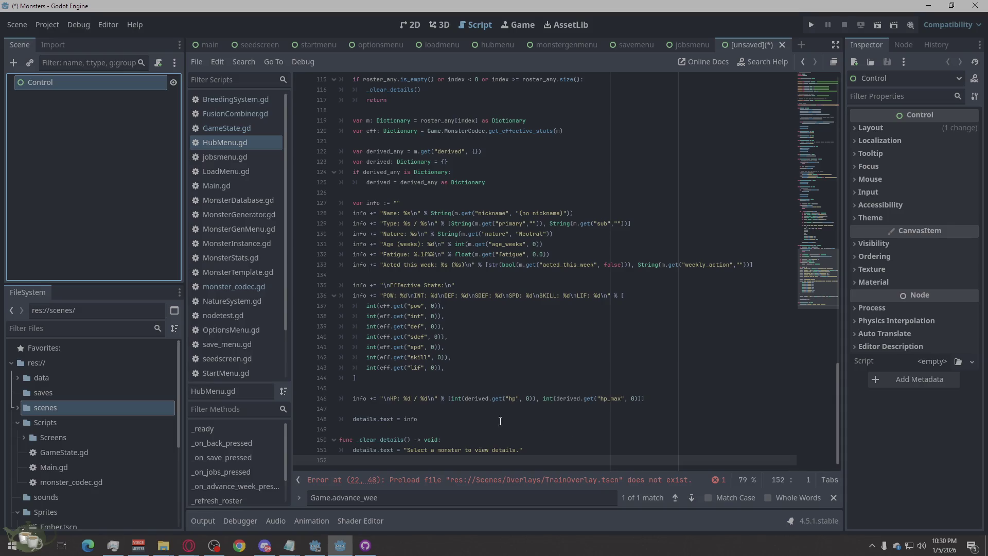
Add a ColorRect as a child of the Control root
right_click(90, 82)
left_click(113, 85)
type("colo")
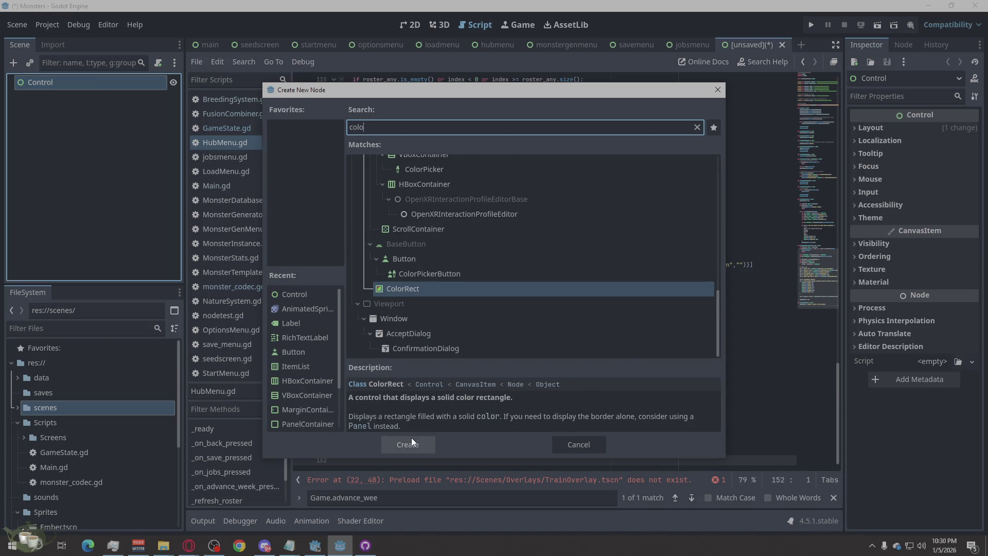
left_click(411, 439)
Add a PanelContainer as a second child of the Control root
left_click(73, 85)
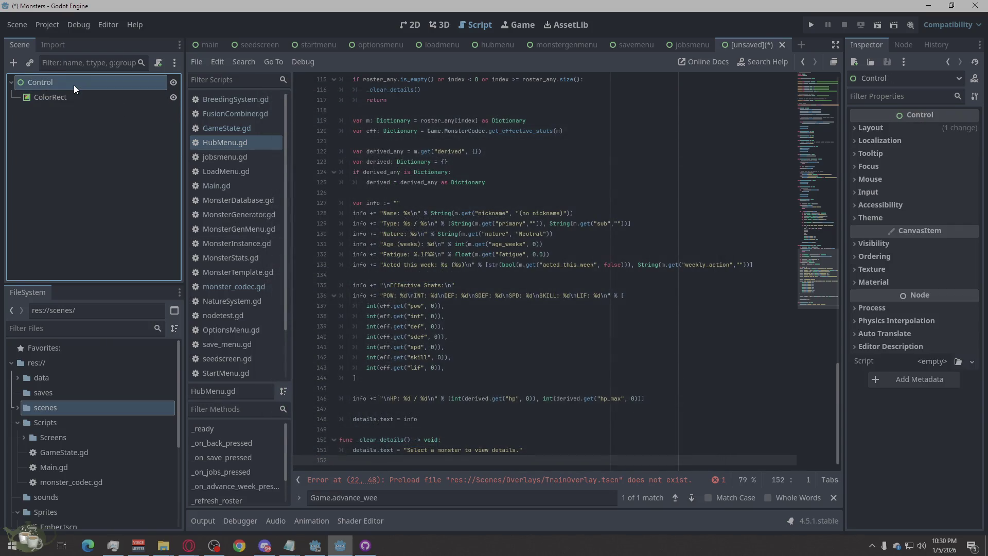
key("ctrl+a")
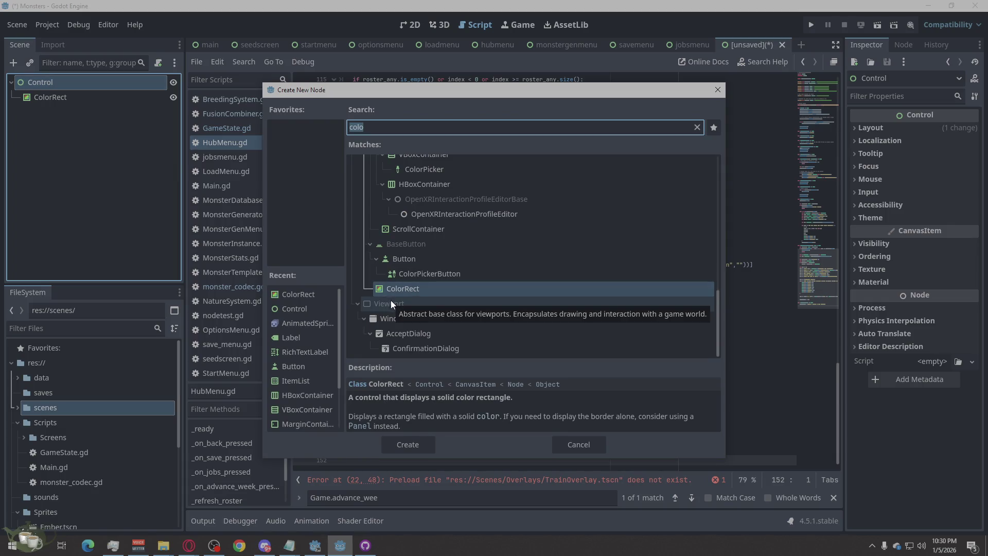
type("p")
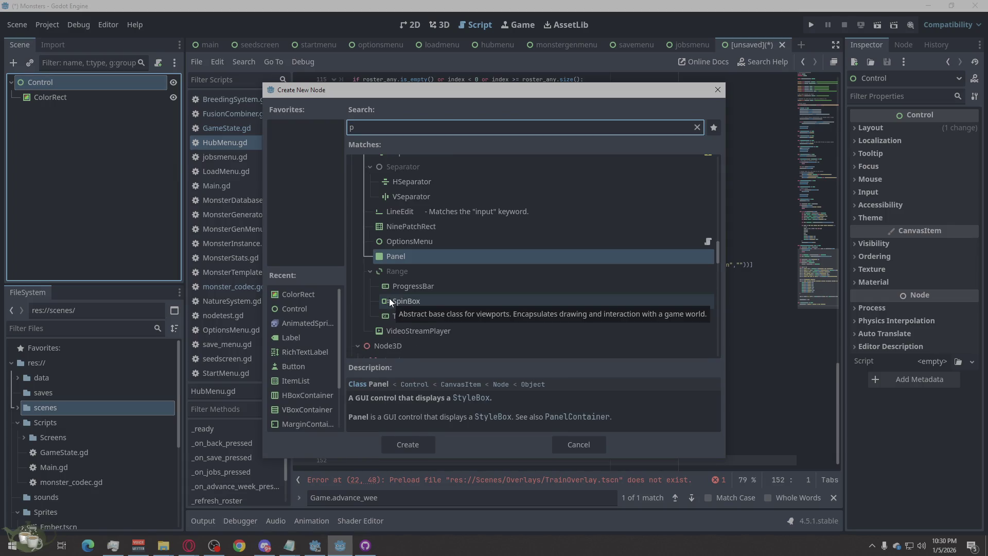
type("ane")
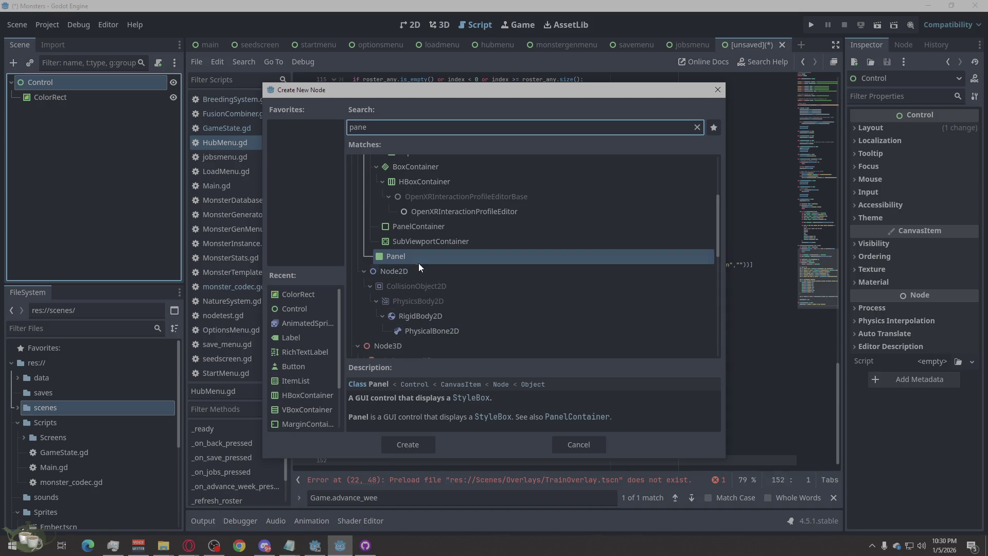
type("lc")
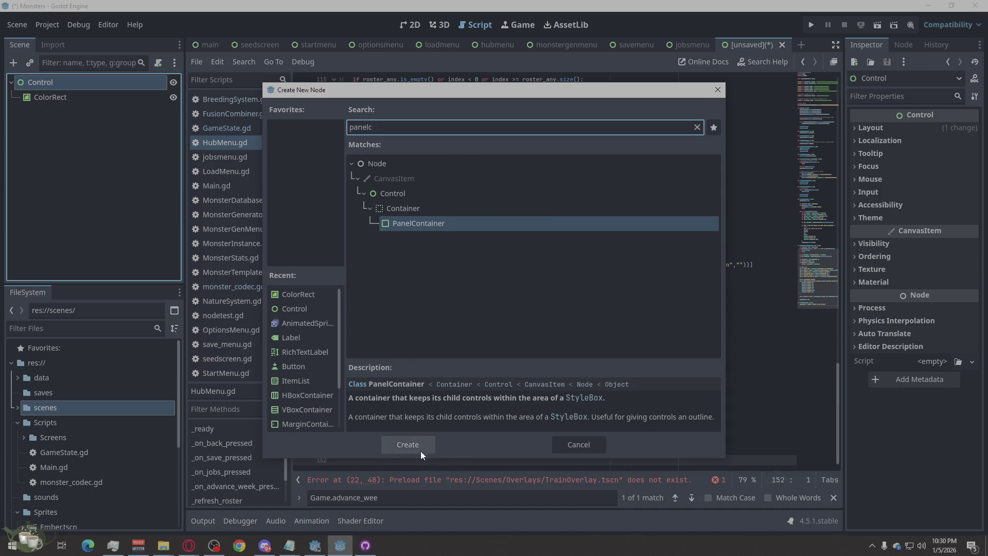
left_click(425, 452)
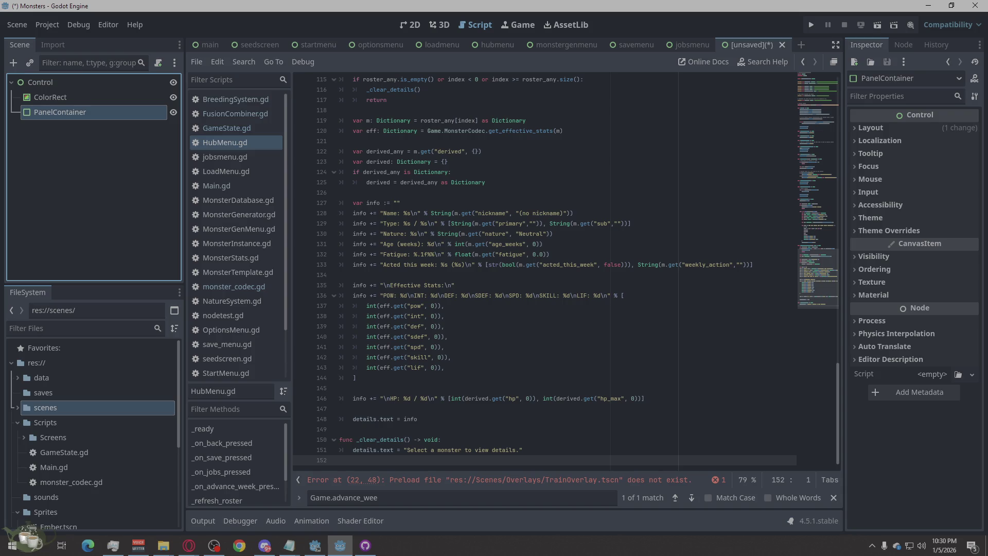
Duplicate PanelContainer twice, creating PanelContainer2 and PanelContainer3
right_click(44, 111)
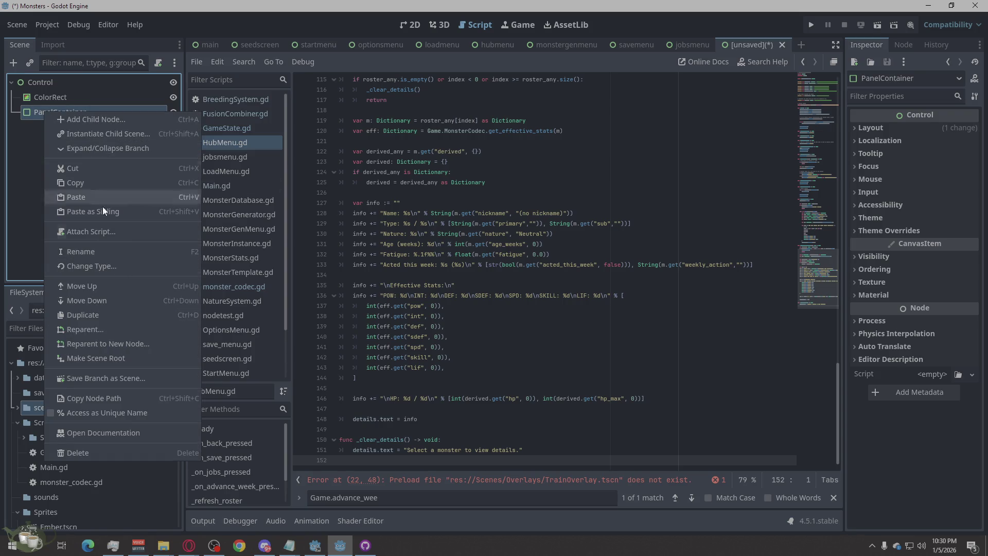
left_click(108, 315)
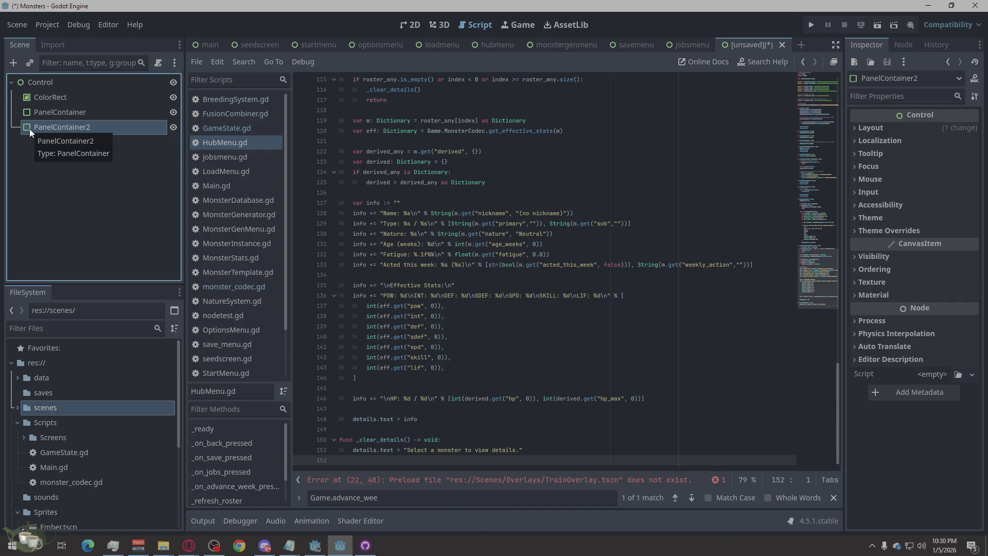
right_click(30, 129)
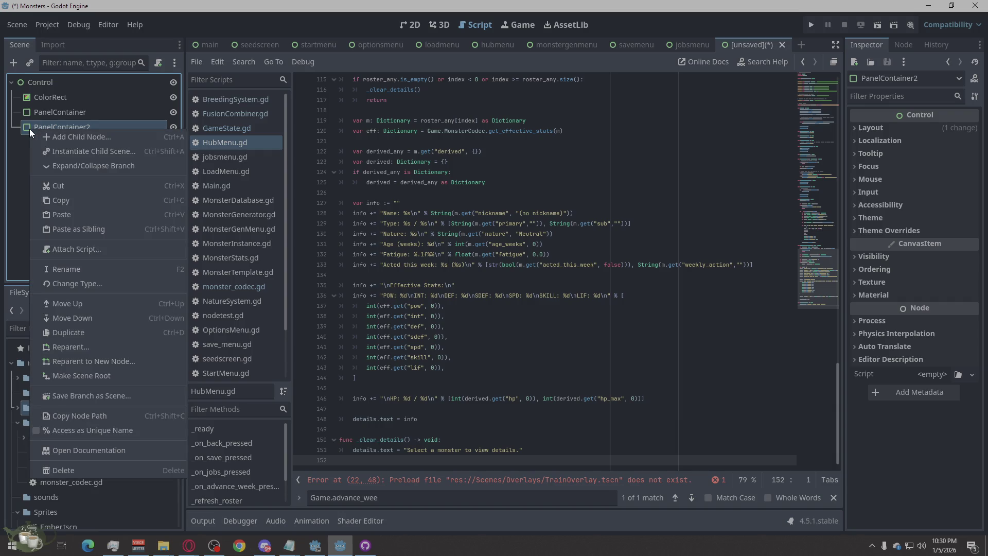
left_click(93, 332)
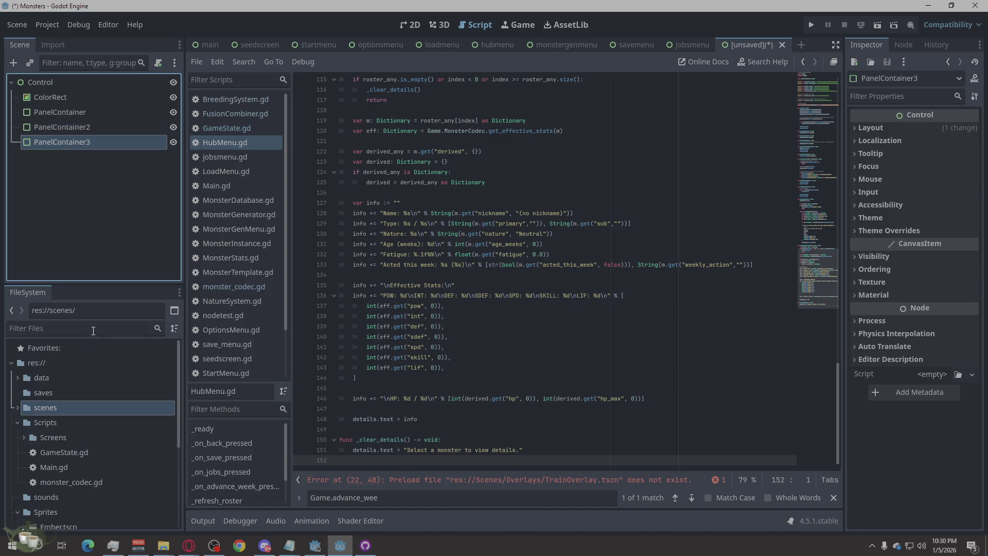
Add a VBoxContainer child inside the original PanelContainer
left_click(42, 110)
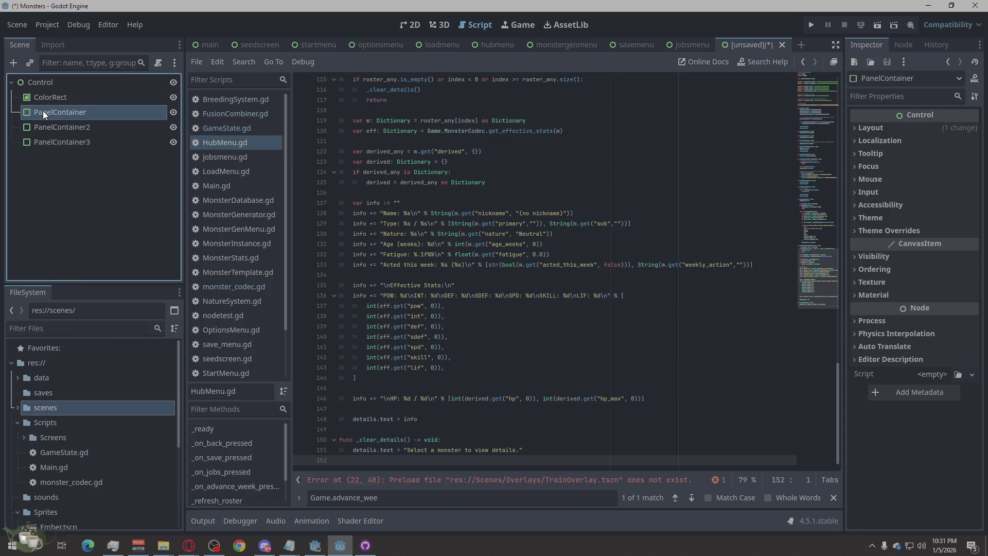
right_click(42, 110)
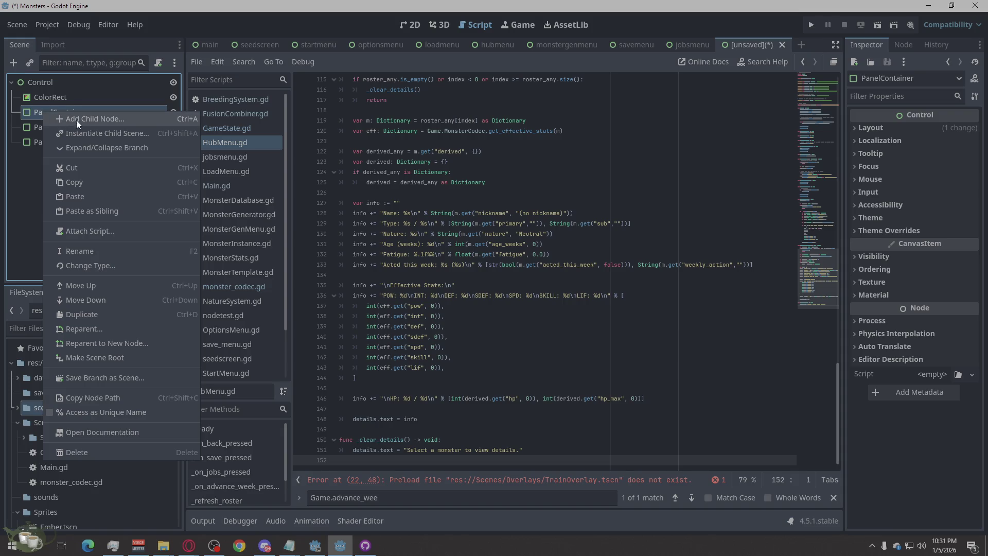
left_click(26, 211)
right_click(54, 115)
left_click(80, 121)
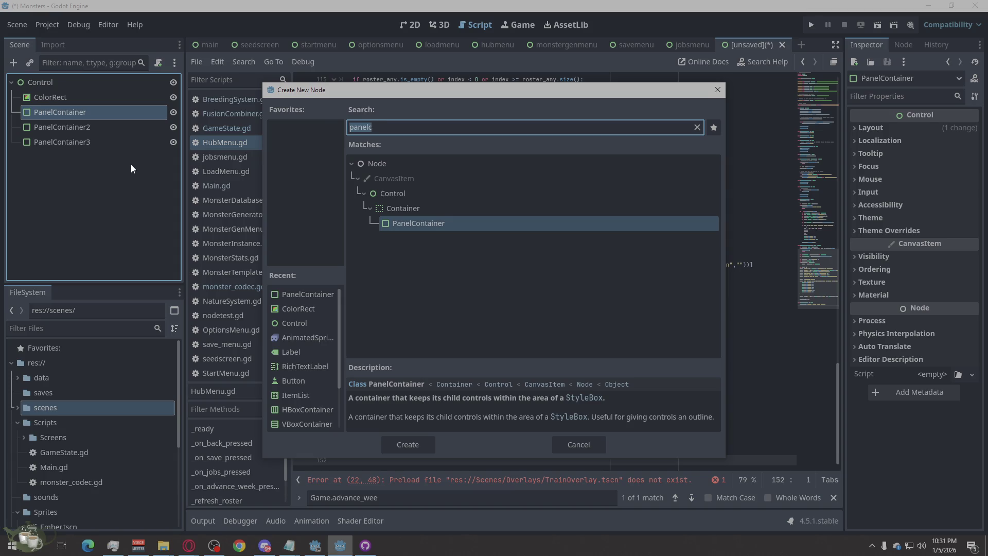
type("vb")
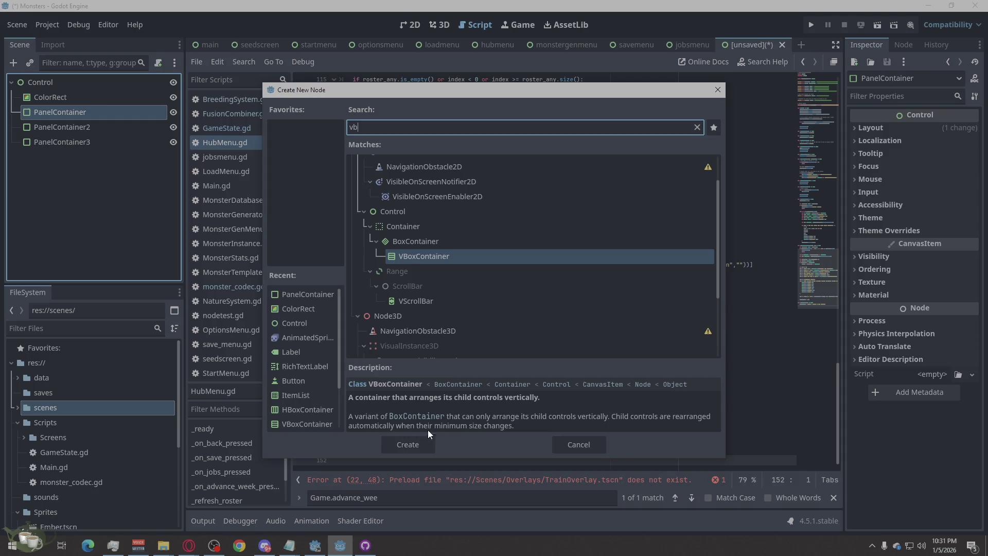
left_click(422, 444)
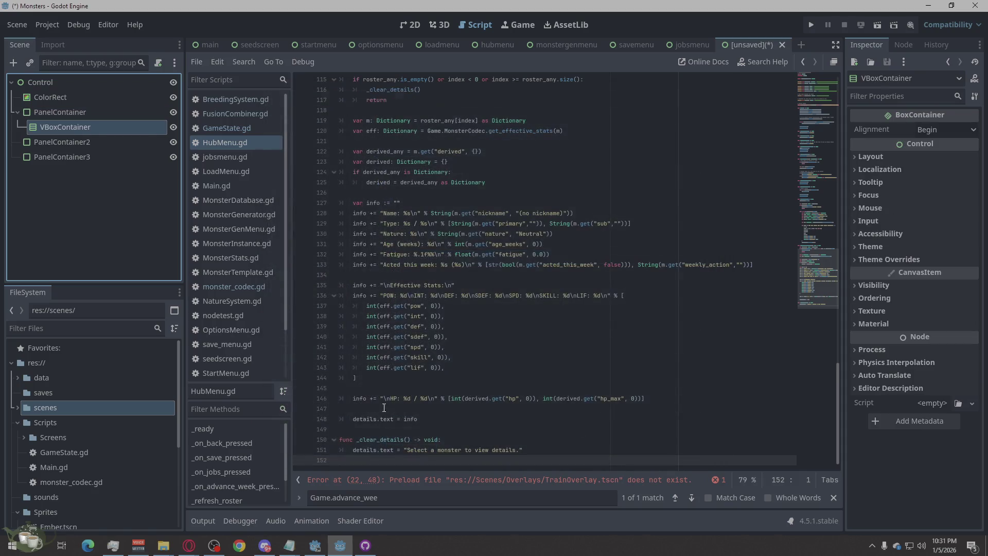
right_click(72, 131)
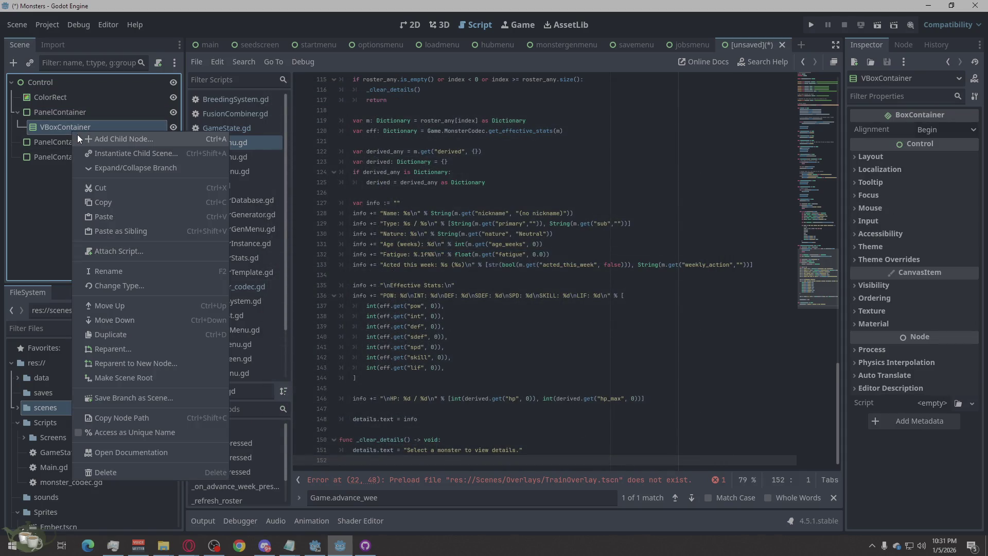
left_click(97, 144)
Add a Label and an ItemList under VBoxContainer, with ItemList below Label
type("label")
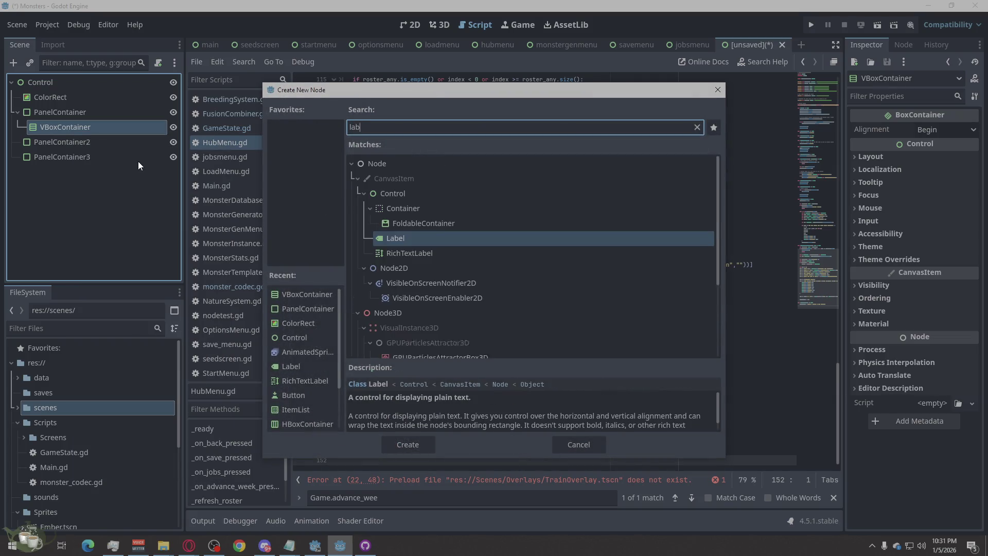
left_click(414, 443)
right_click(82, 143)
left_click(104, 153)
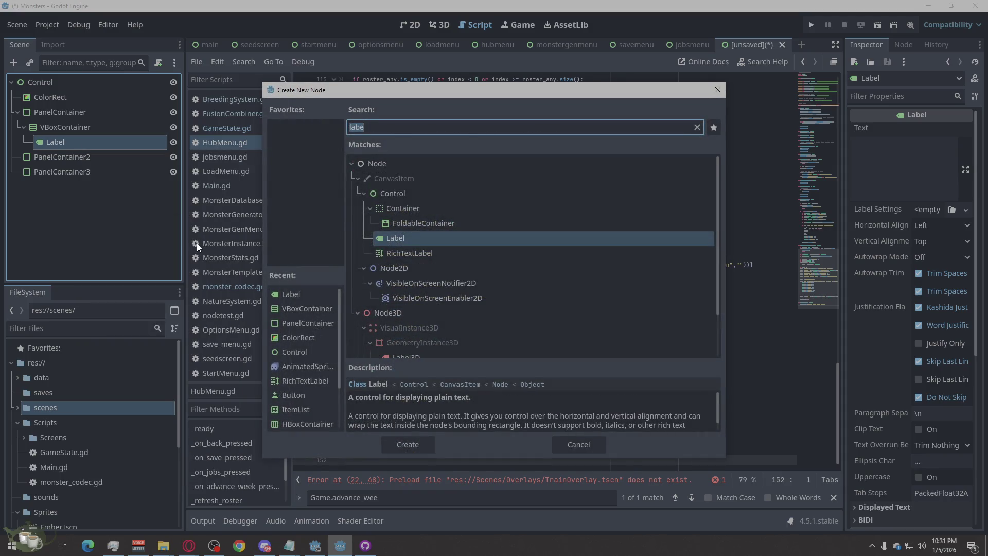
type("item")
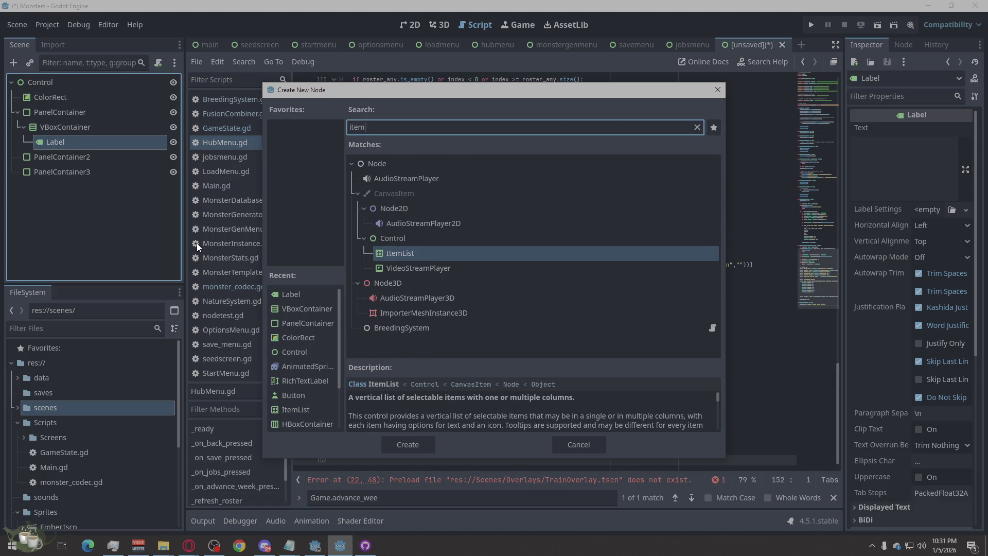
left_click(402, 452)
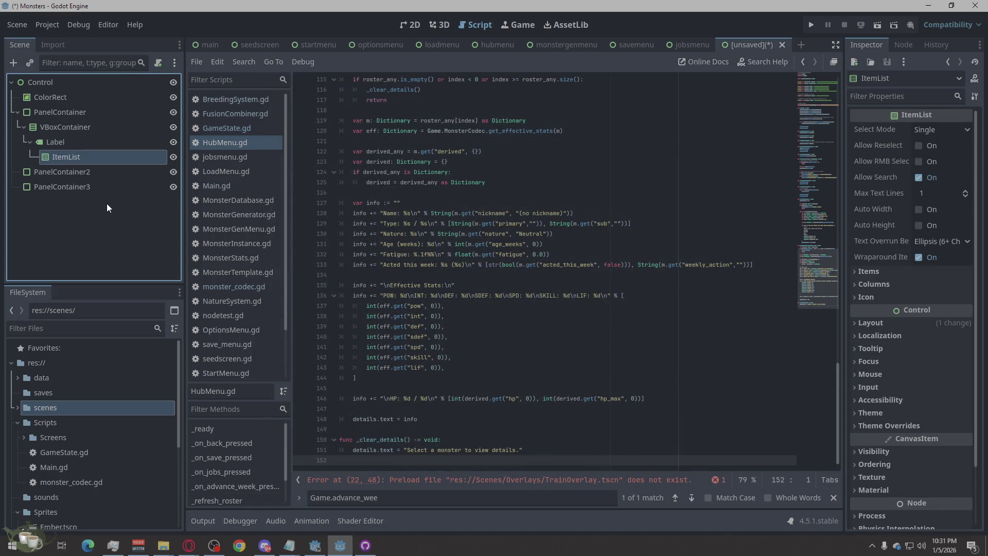
mouse_move(57, 155)
left_mouse_down()
mouse_move(42, 133)
mouse_move(60, 160)
mouse_move(51, 164)
left_mouse_up()
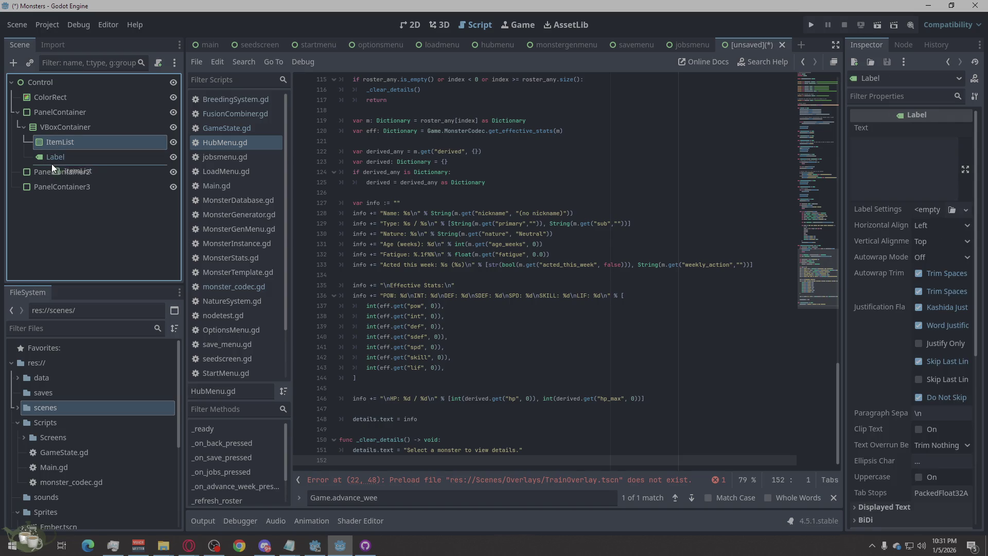
Open the child-scene picker for VBoxContainer and close it without choosing
right_click(53, 128)
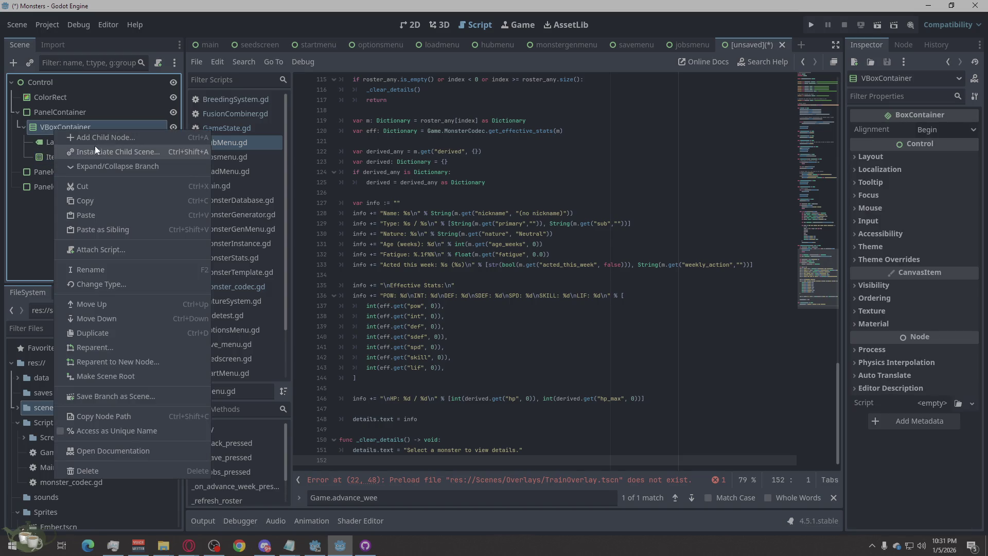
left_click(94, 149)
left_click(687, 102)
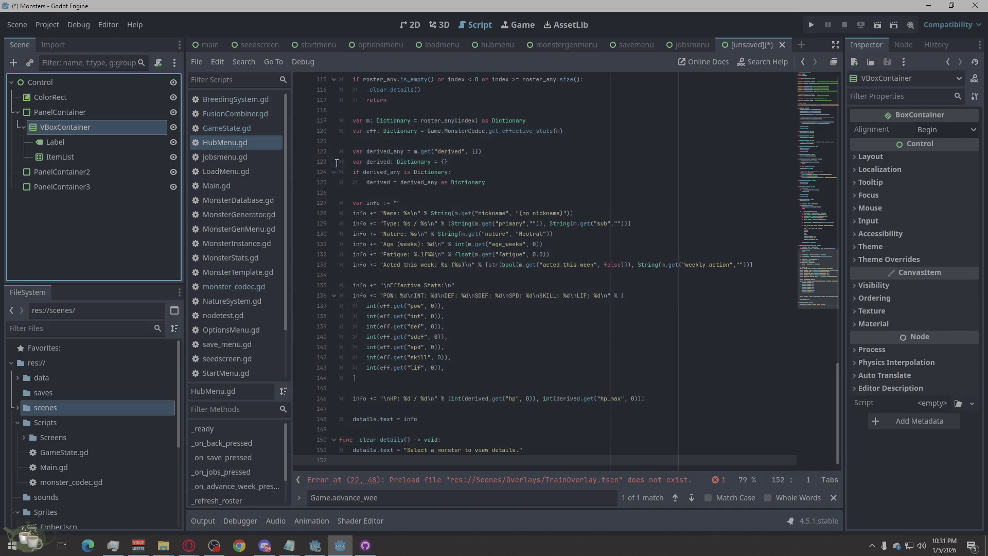
Search the VBoxContainer's Add Child Node list for 'text' and select TextureRect
right_click(70, 122)
left_click(109, 126)
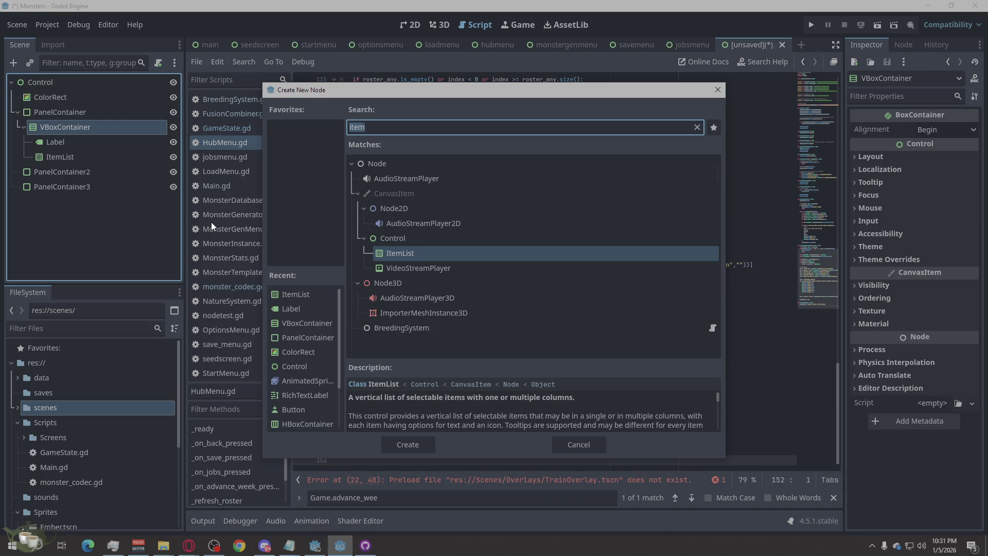
type("tec")
key("BackSpace")
type("x")
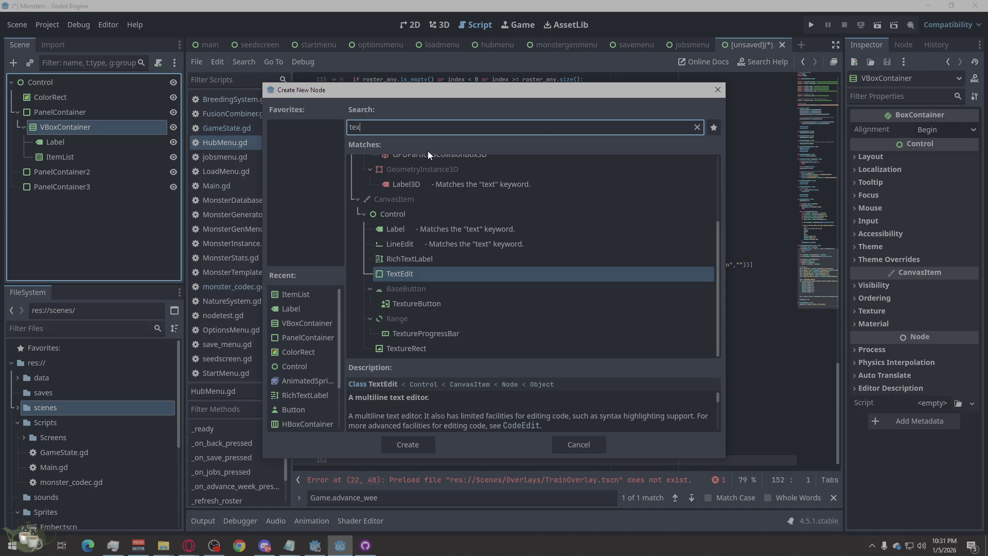
type("t")
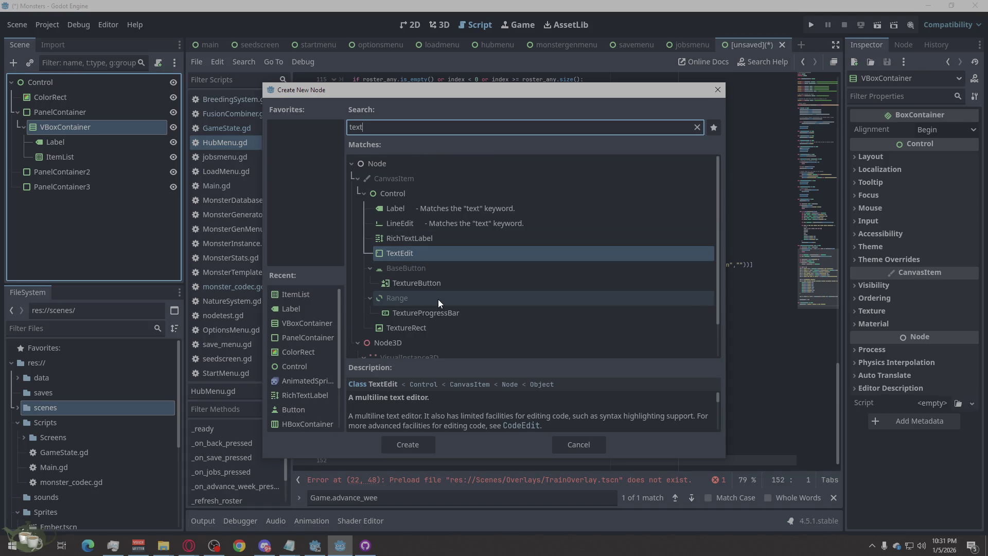
left_click(409, 330)
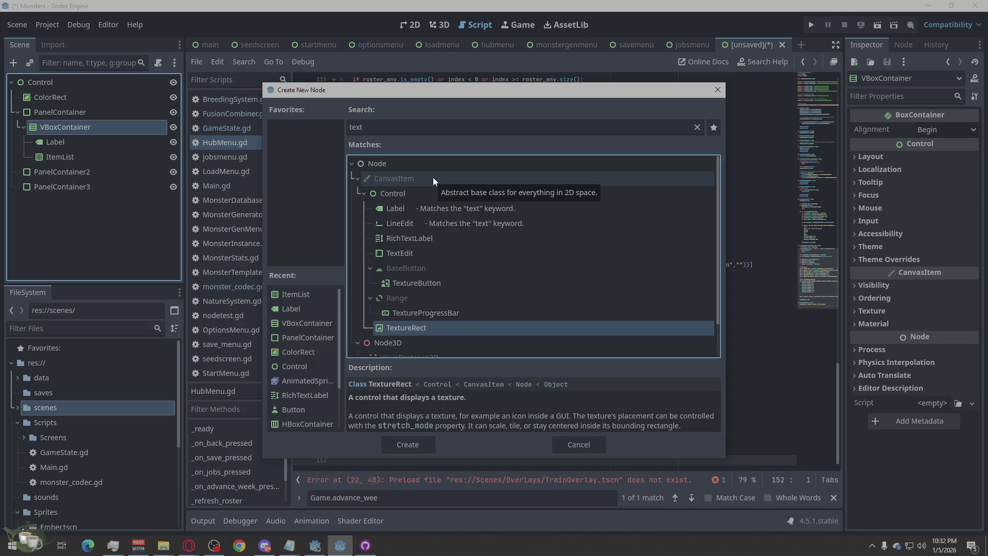
Search for 'animate' and look at the AnimatedSprite2D node type
double_click(389, 128)
type("an")
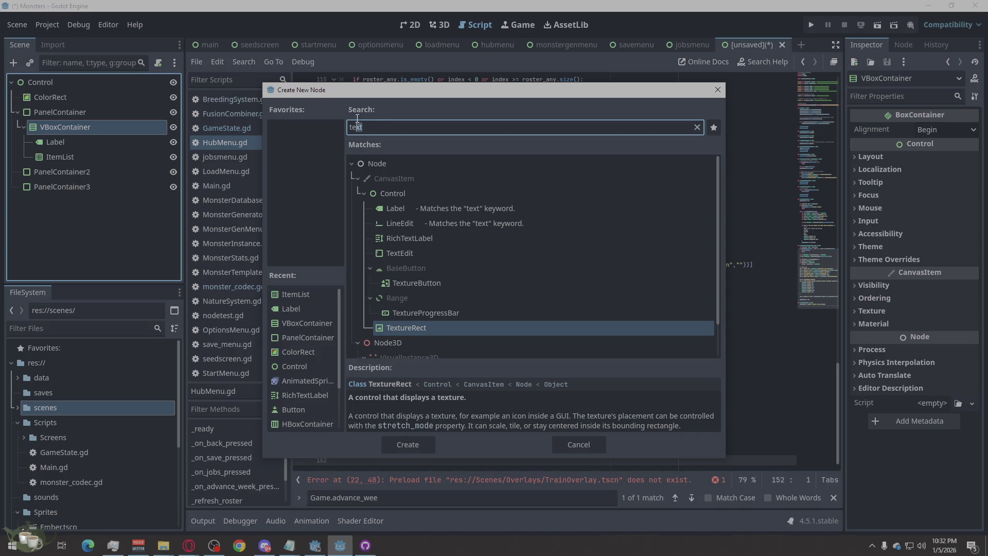
type("imaate")
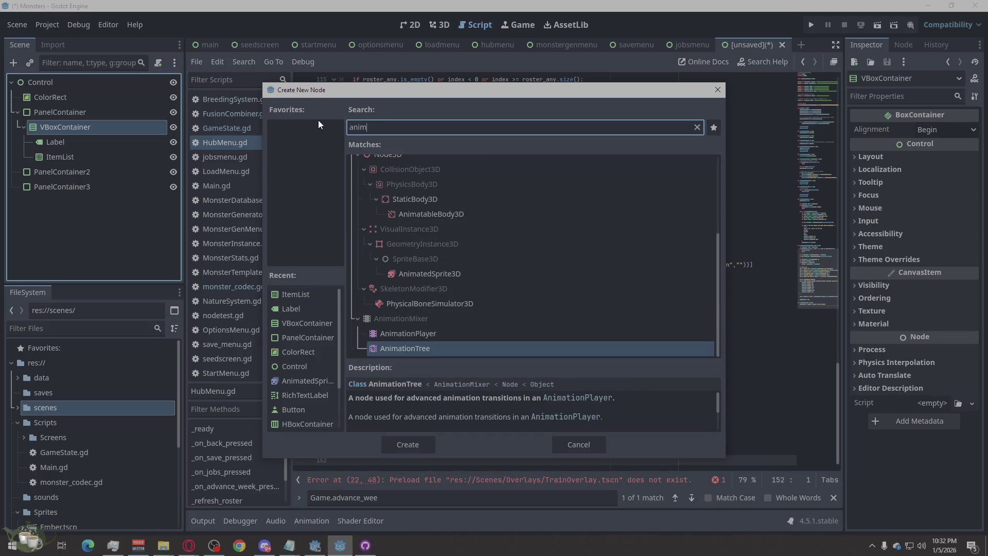
key("BackSpace")
key("BackSpace")
key("BackSpace")
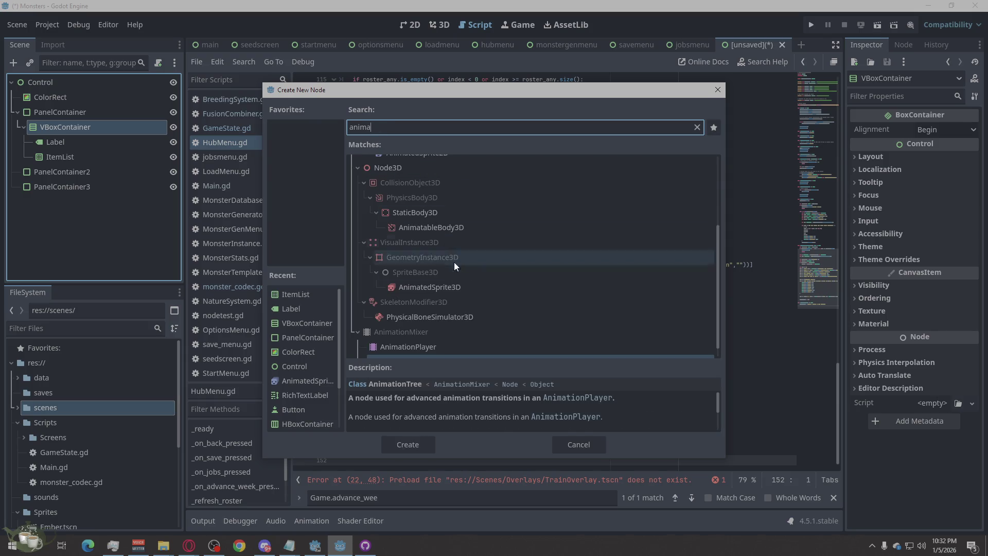
scroll(449, 248, "up", 4)
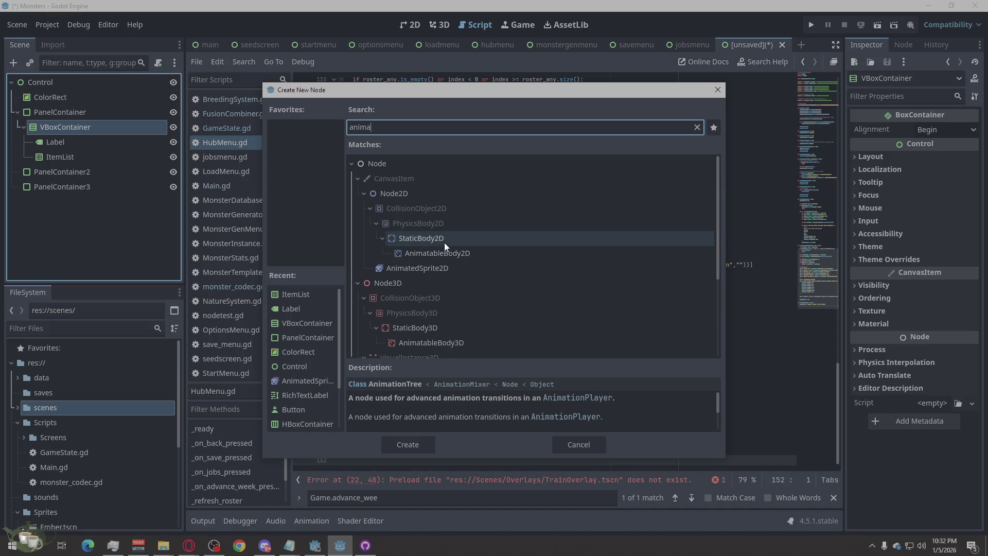
left_click(421, 270)
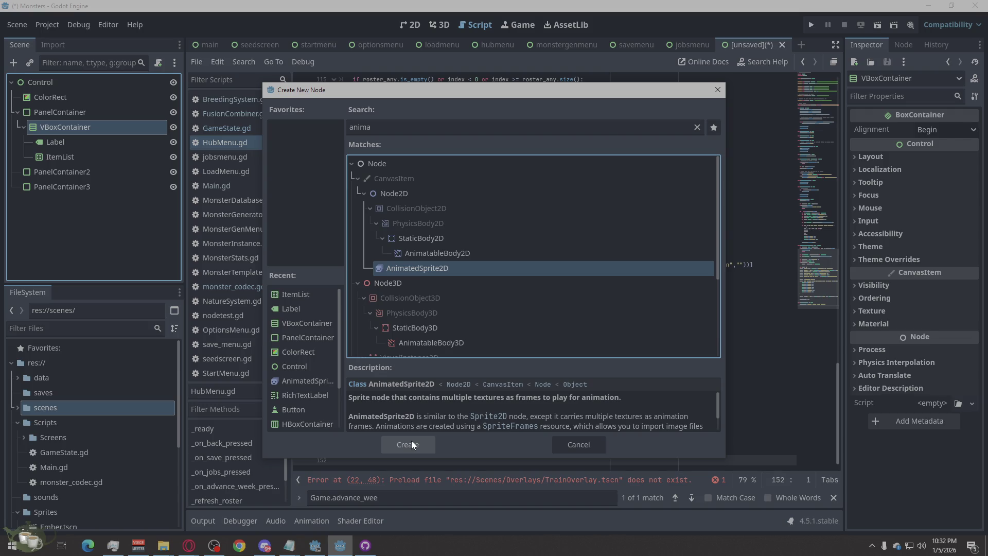
Create the TextureRect under VBoxContainer, leaving its Texture property empty
double_click(381, 129)
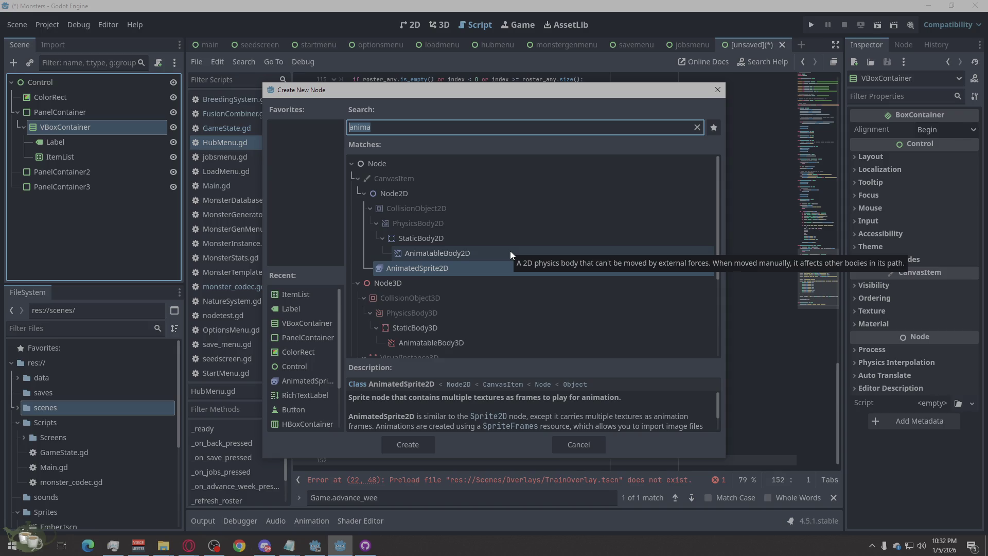
type("tex")
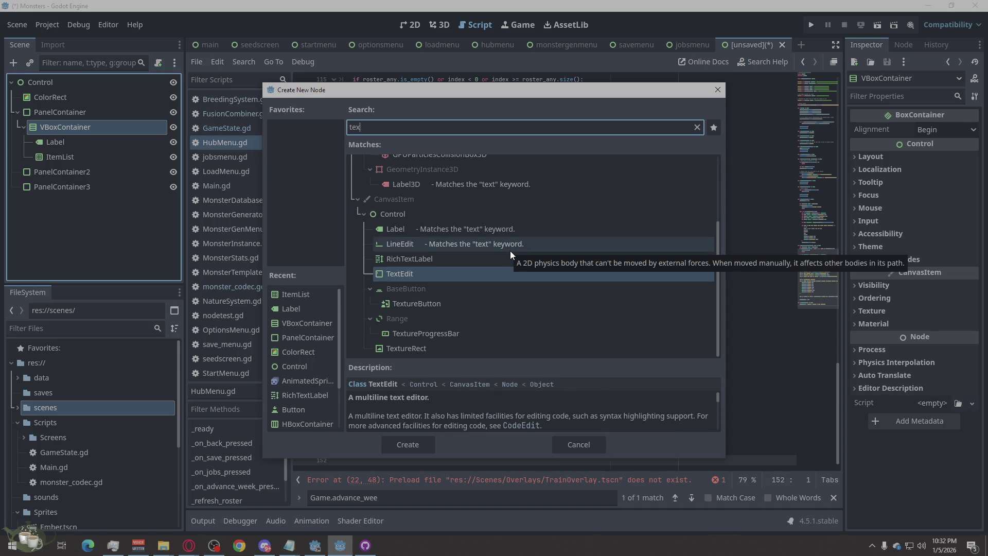
type("t")
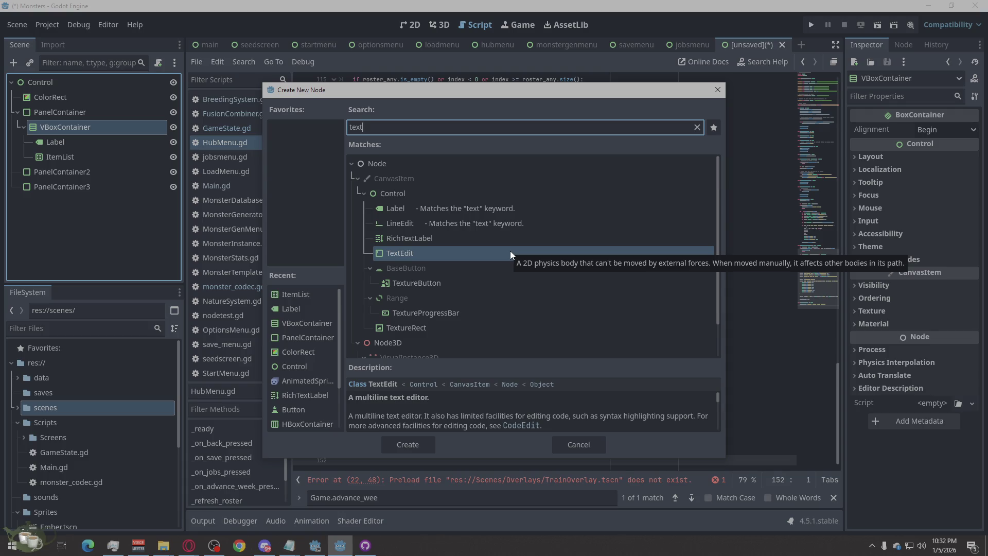
left_click(436, 329)
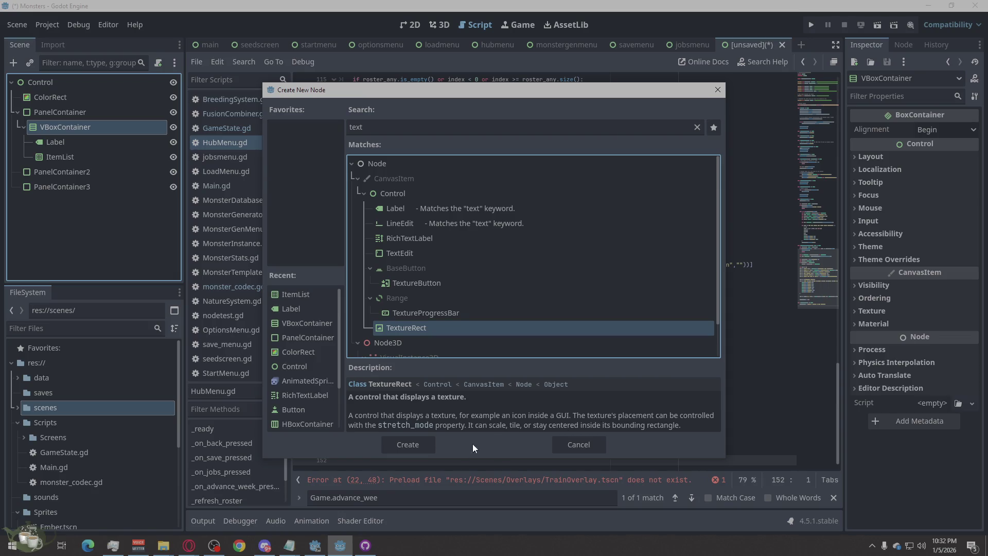
left_click(416, 446)
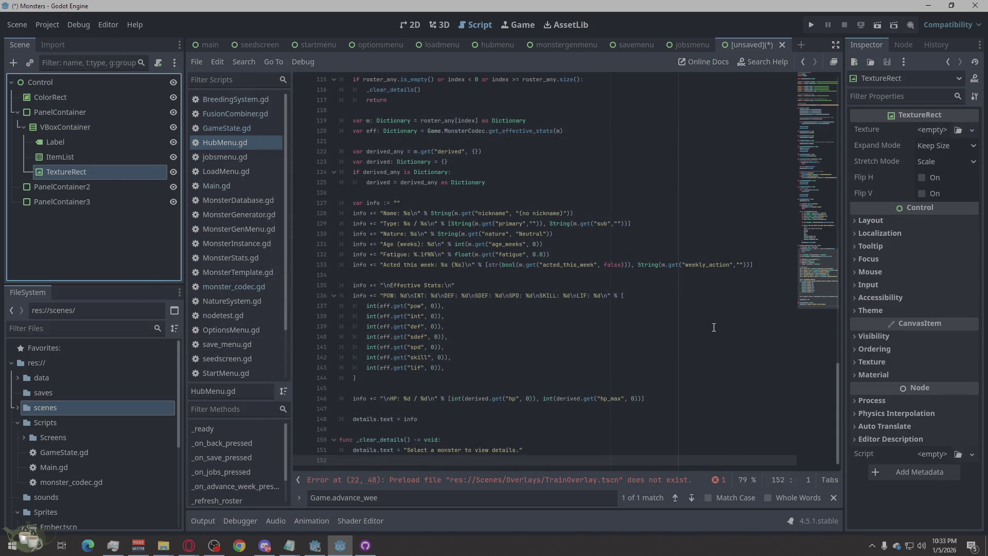
left_click(942, 131)
left_click(941, 131)
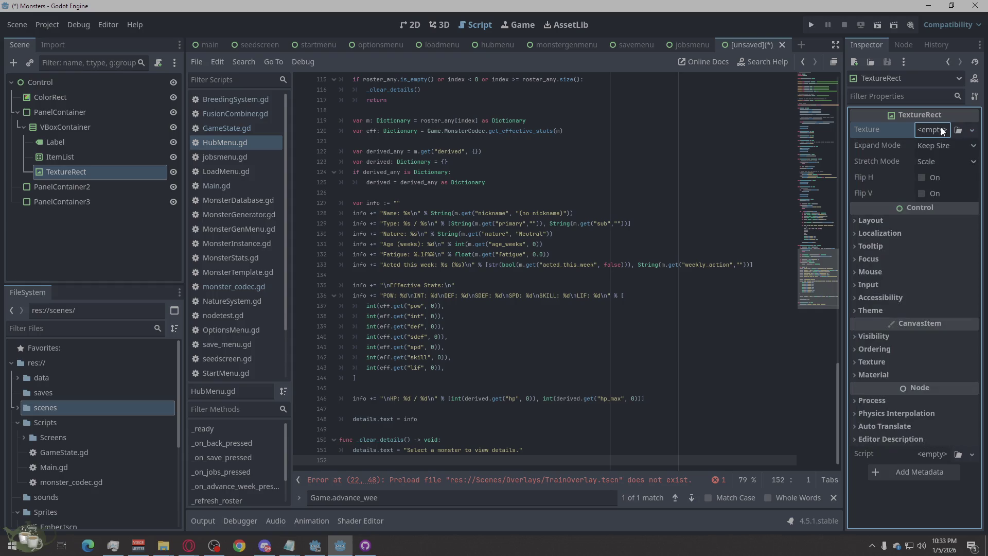
left_click(79, 248)
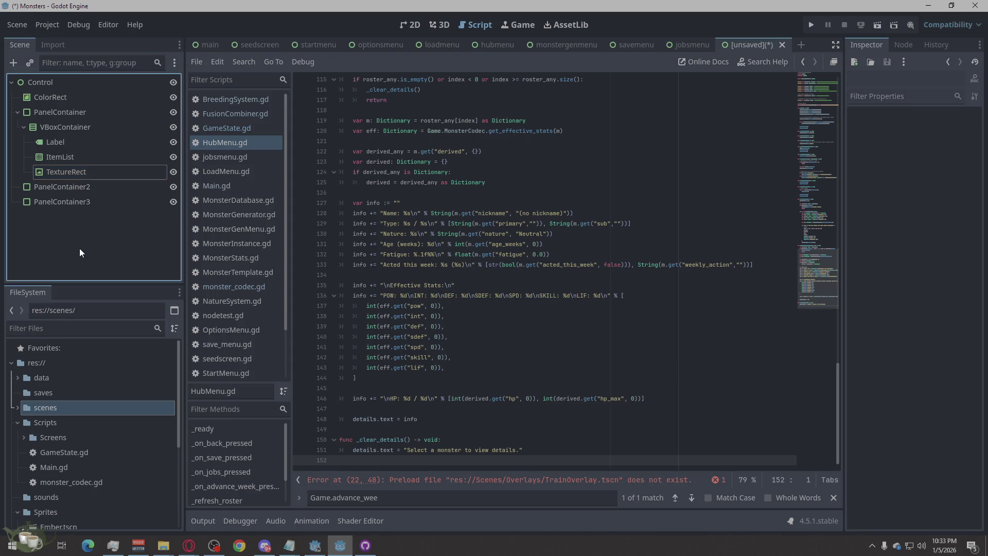
Add a RichTextLabel under VBoxContainer
right_click(64, 127)
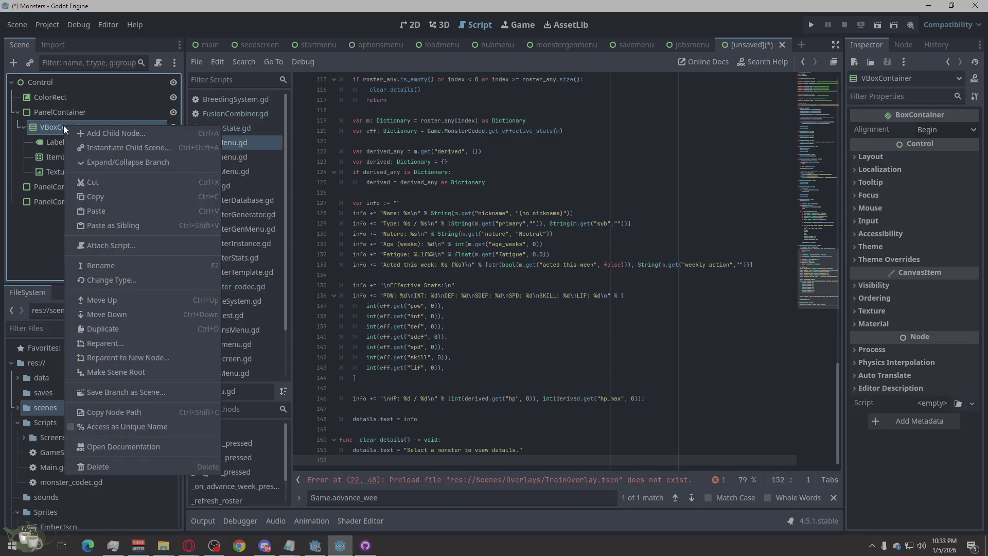
left_click(88, 128)
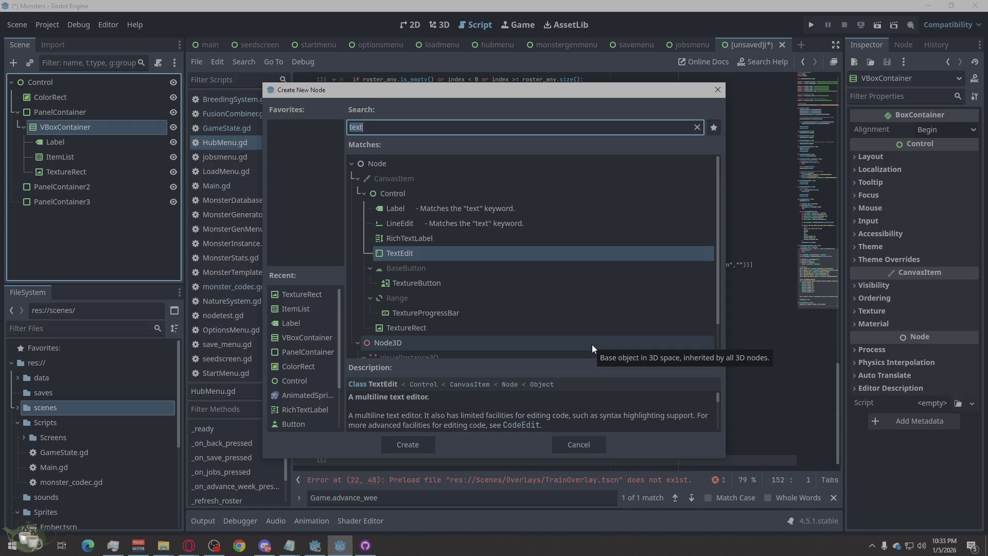
type("rich")
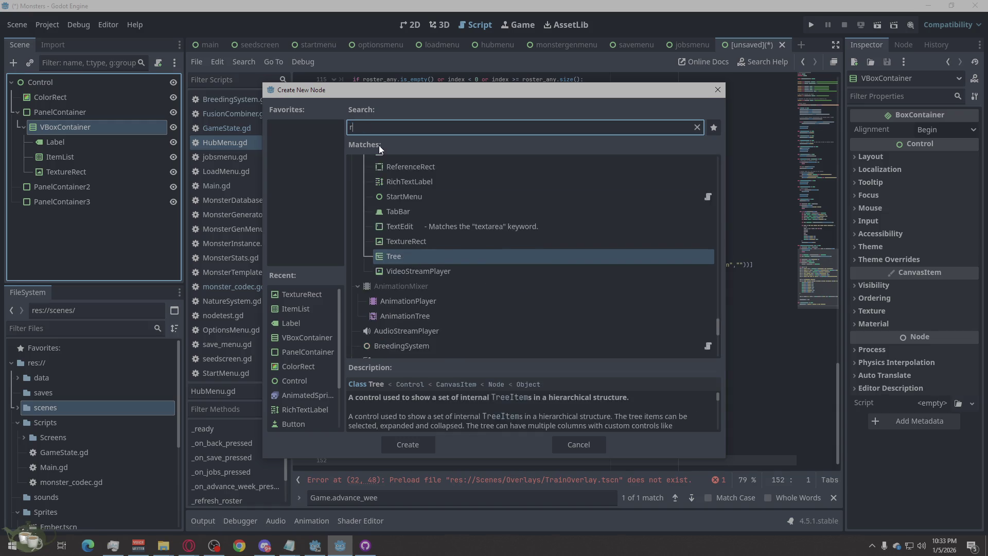
left_click(409, 445)
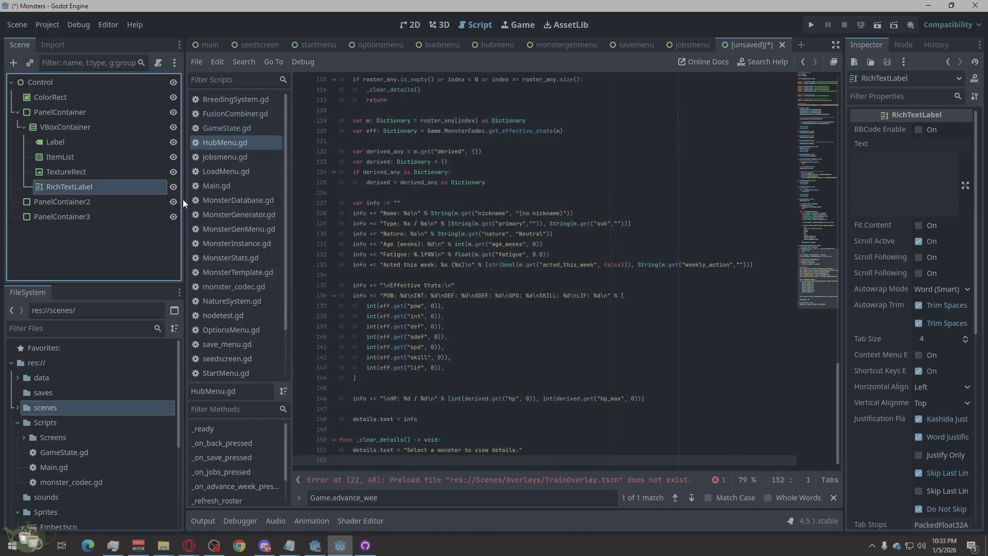
Add an HBoxContainer under VBoxContainer and duplicate it as HBoxContainer2
right_click(58, 126)
left_click(94, 133)
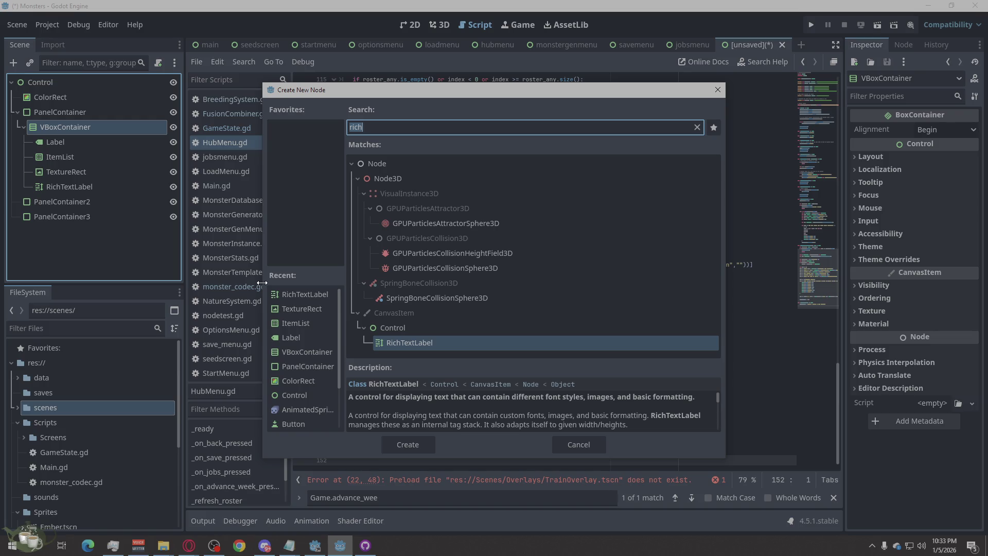
type("hbox")
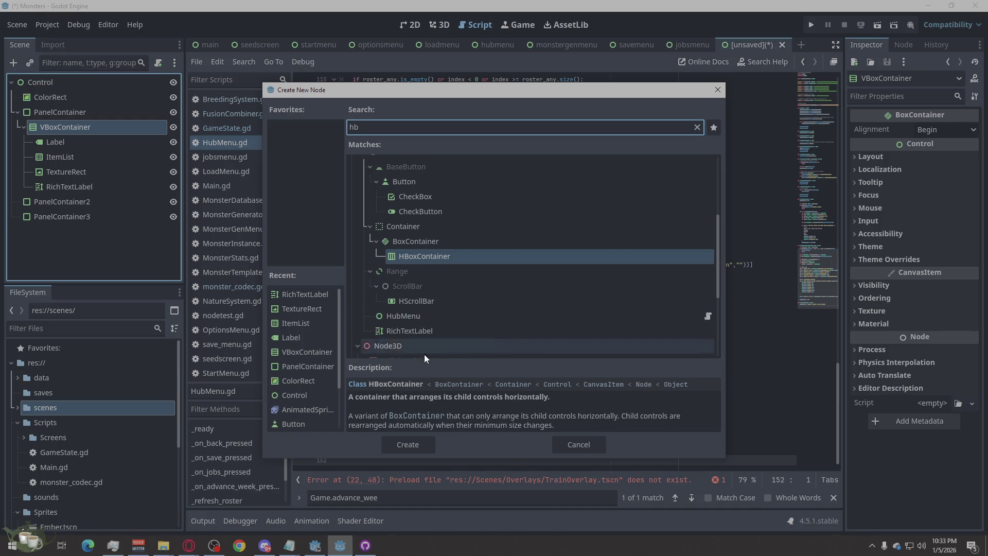
left_click(408, 444)
right_click(85, 202)
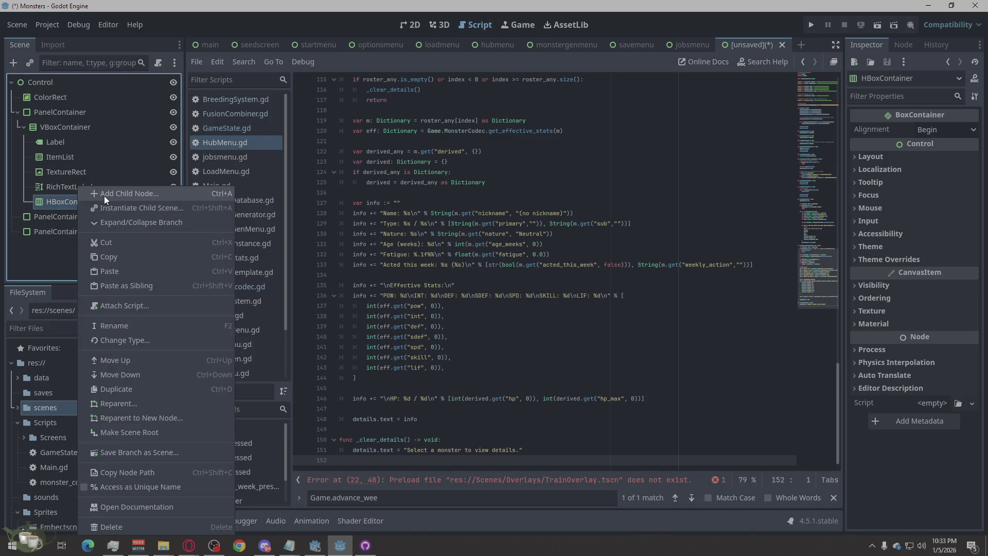
left_click(122, 387)
right_click(78, 202)
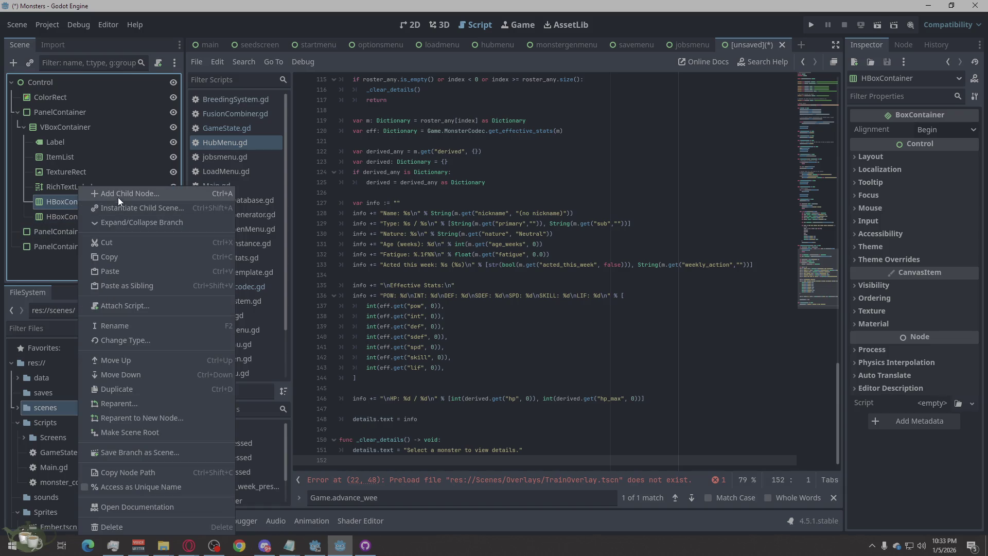
Add a Button under HBoxContainer and duplicate it as Button2
left_click(116, 196)
type("Ge")
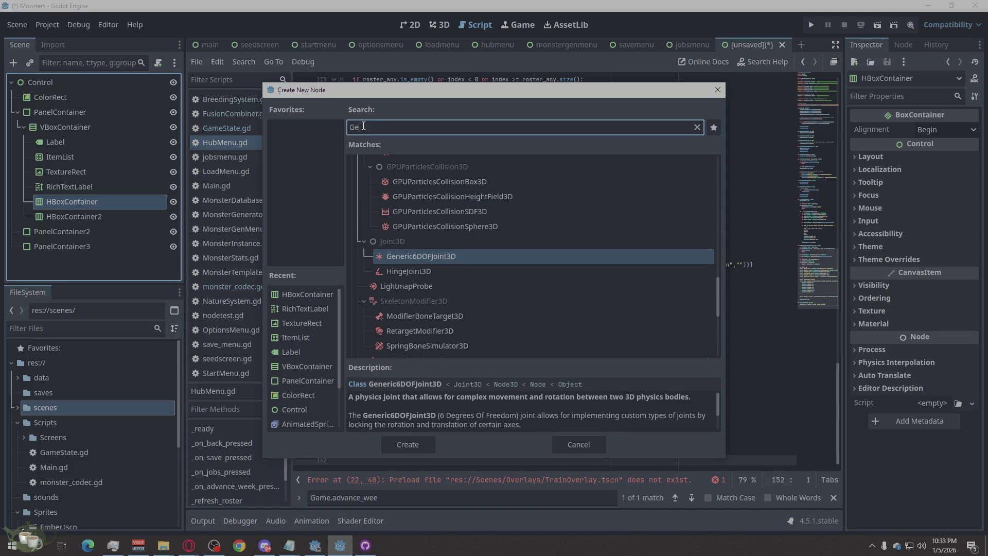
key("BackSpace")
key("BackSpace")
type("Bvut")
key("BackSpace")
key("BackSpace")
key("BackSpace")
type("ut")
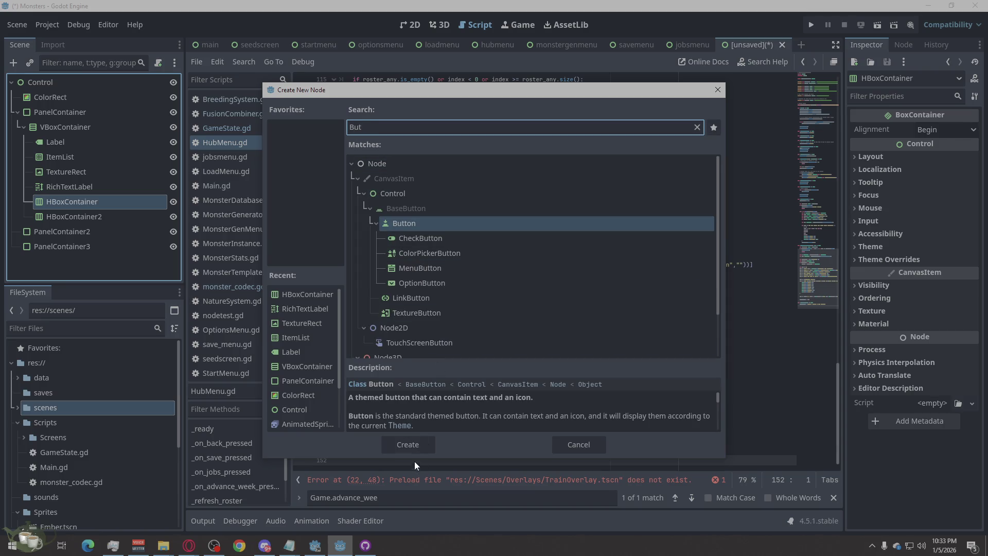
left_click(409, 445)
right_click(84, 217)
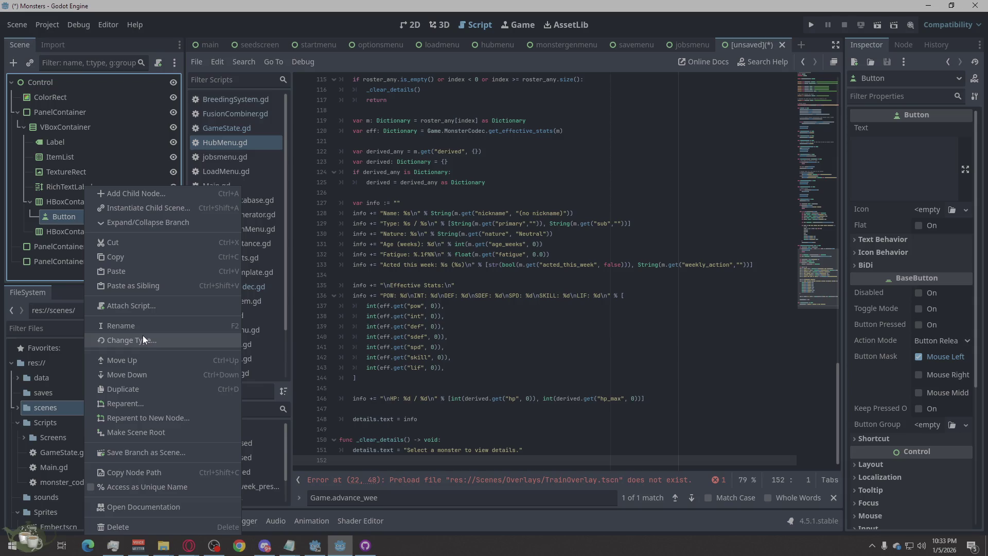
left_click(157, 389)
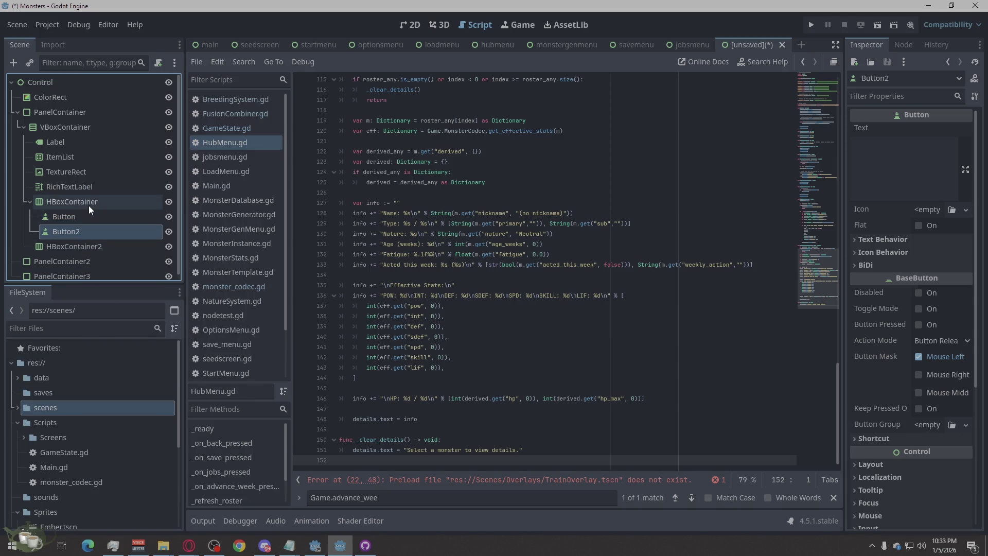
Add a Button under HBoxContainer2 and duplicate it into a second button
scroll(89, 206, "down", 1)
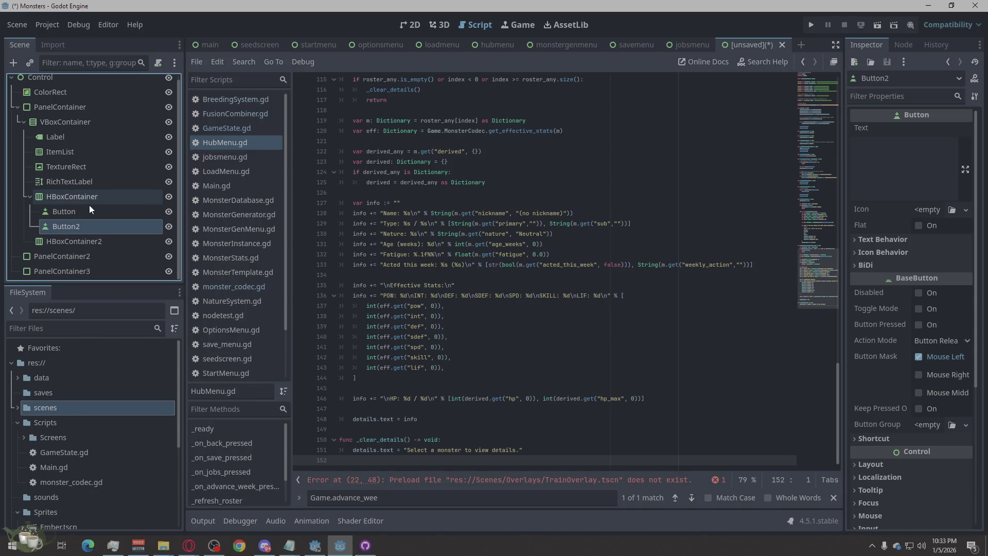
right_click(81, 240)
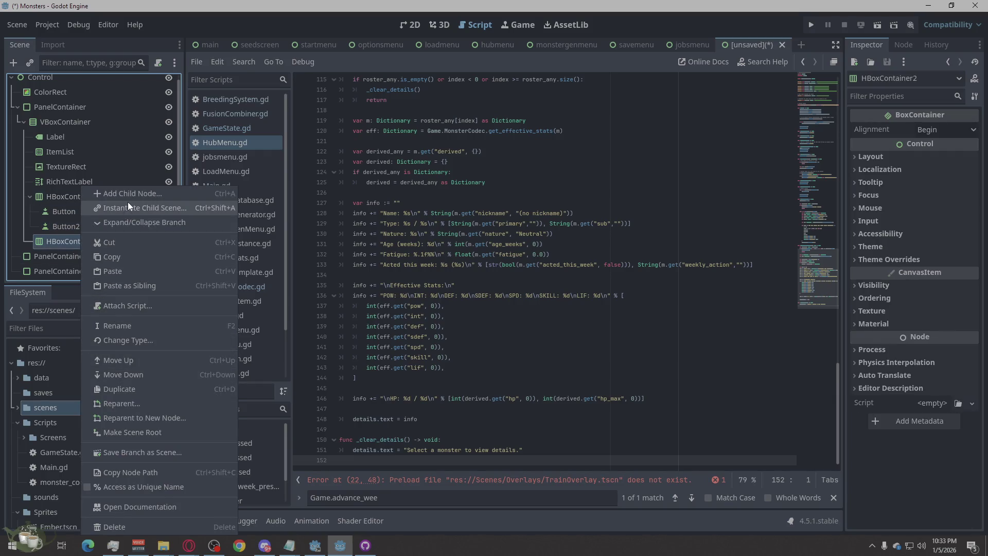
left_click(128, 204)
left_click(686, 103)
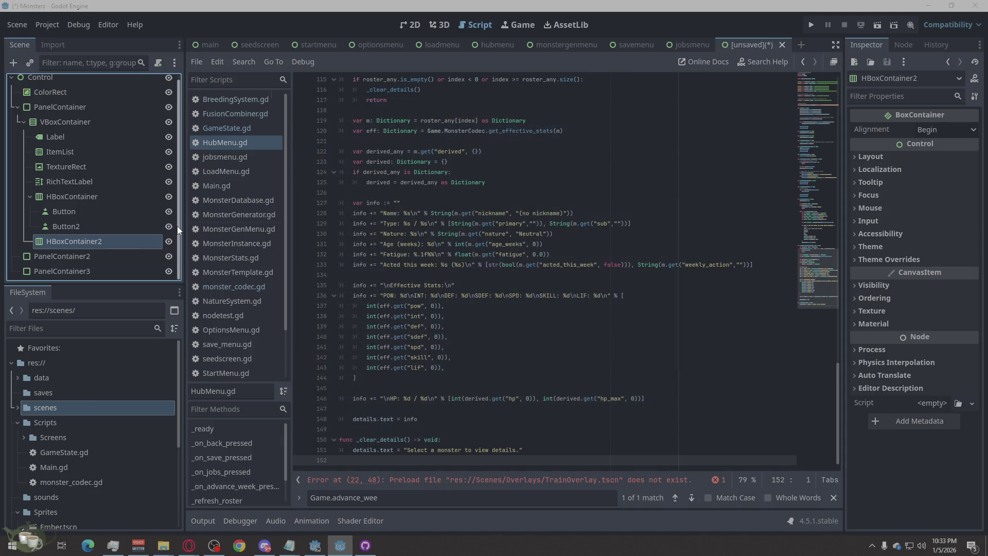
key("ctrl+a")
left_click(408, 444)
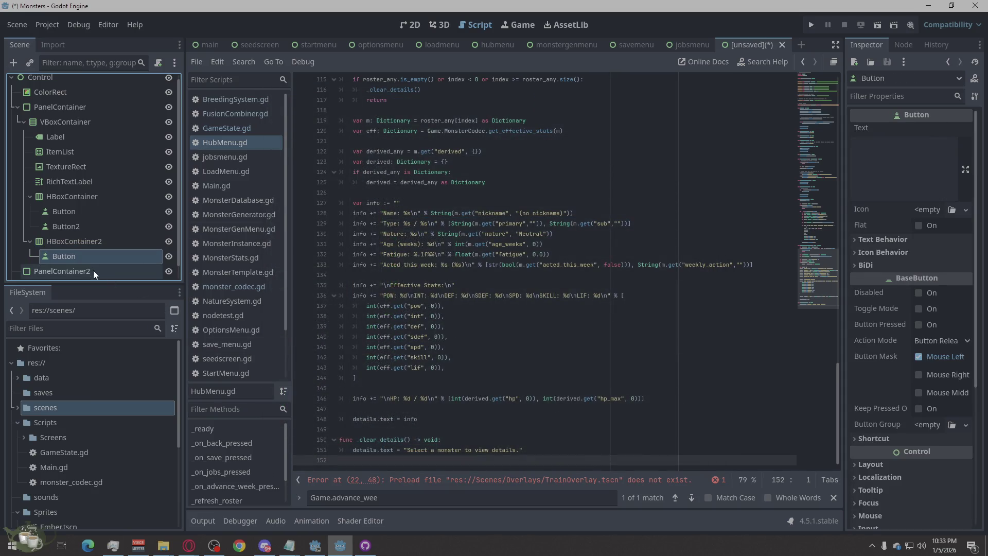
right_click(75, 248)
left_click(61, 255)
right_click(64, 259)
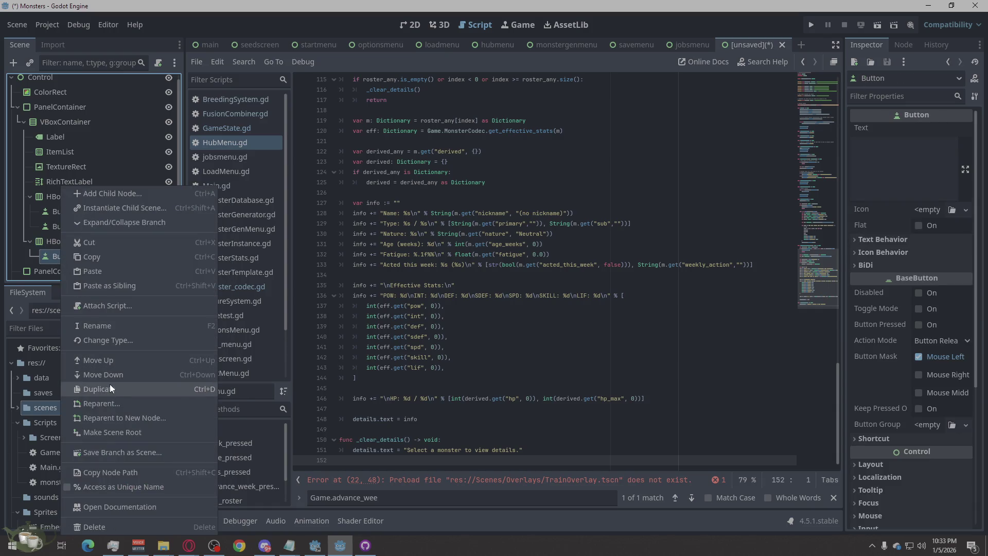
left_click(110, 387)
Add a Button under PanelContainer2 and duplicate it as Button2
scroll(103, 242, "down", 1)
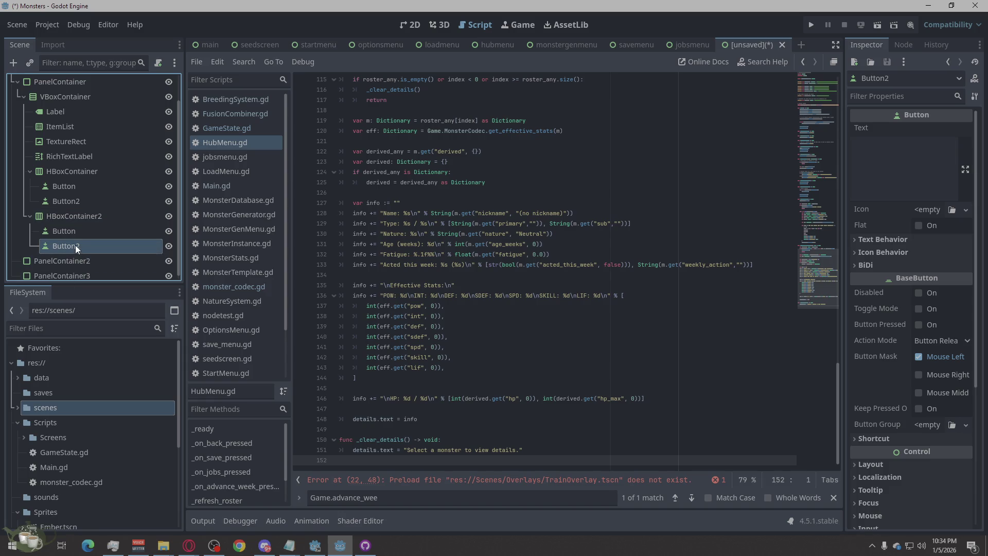
scroll(85, 234, "down", 1)
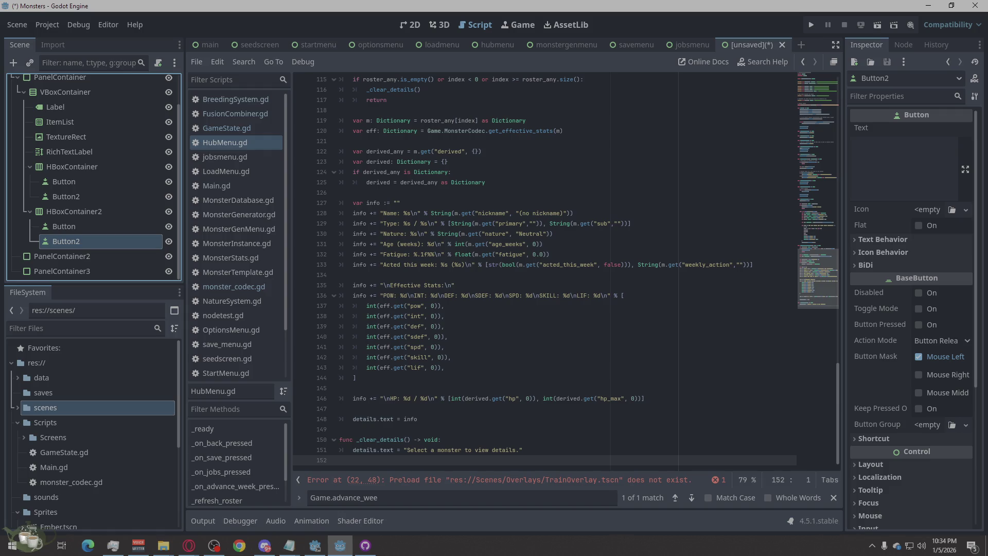
right_click(61, 260)
left_click(125, 194)
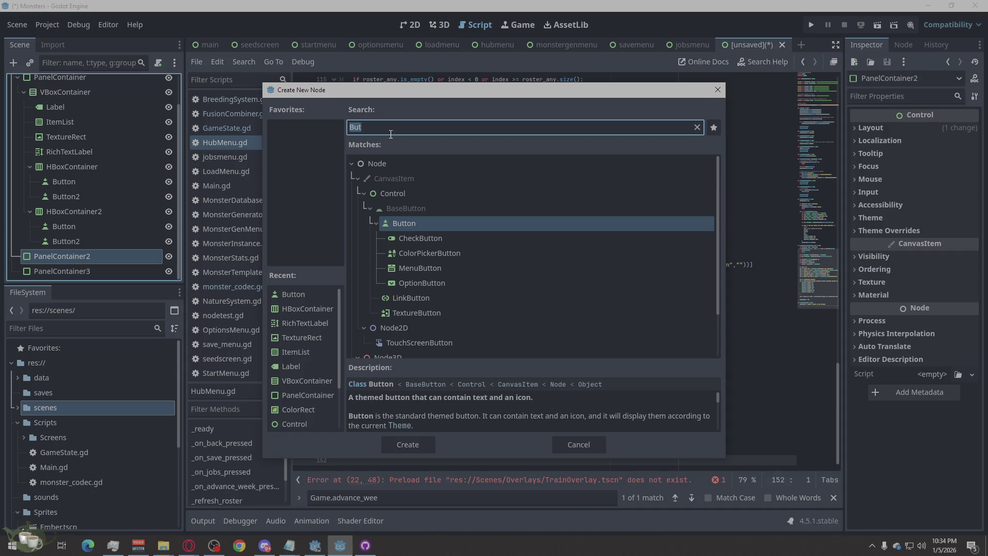
type("but")
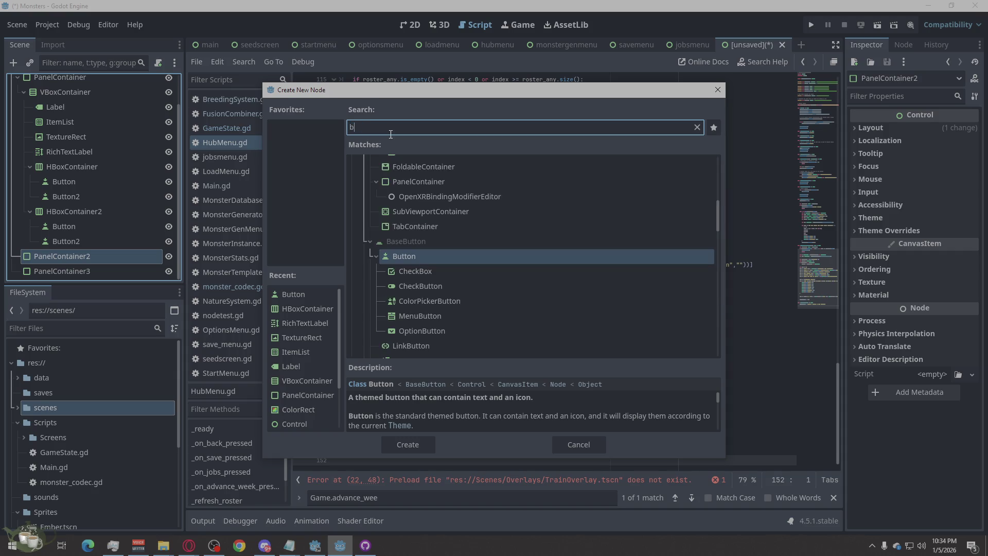
left_click(410, 440)
right_click(58, 258)
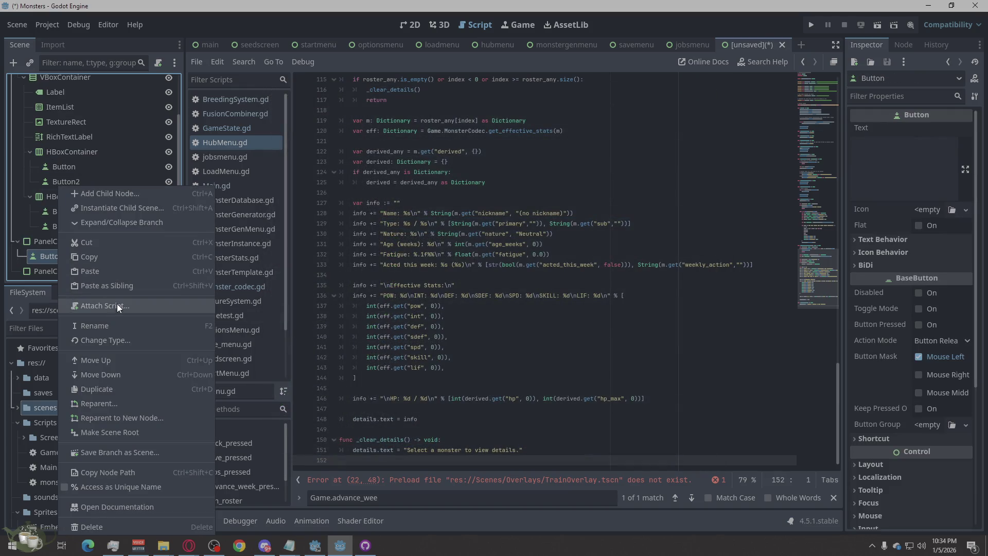
left_click(134, 392)
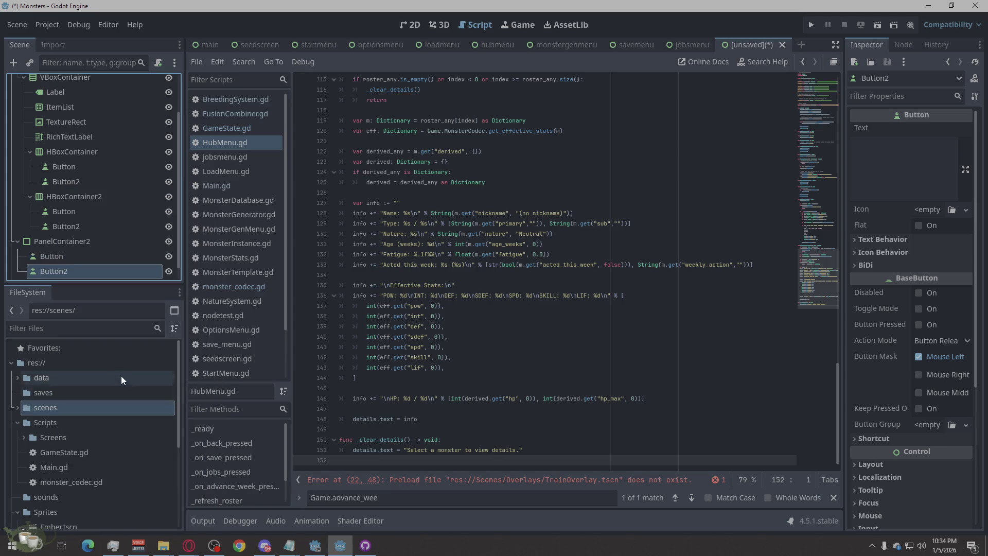
Give PanelContainer3 a Label child and a Button child
left_click(63, 270)
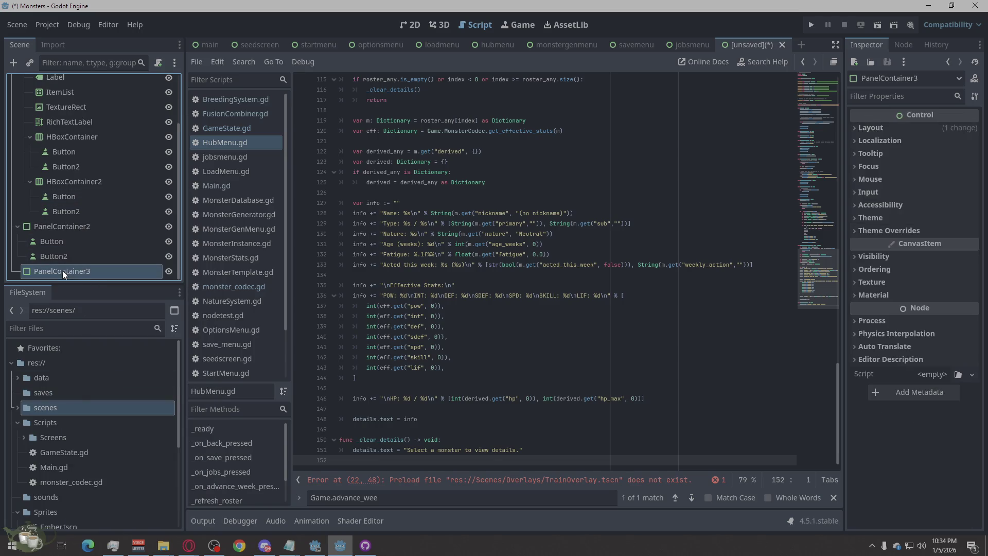
right_click(63, 270)
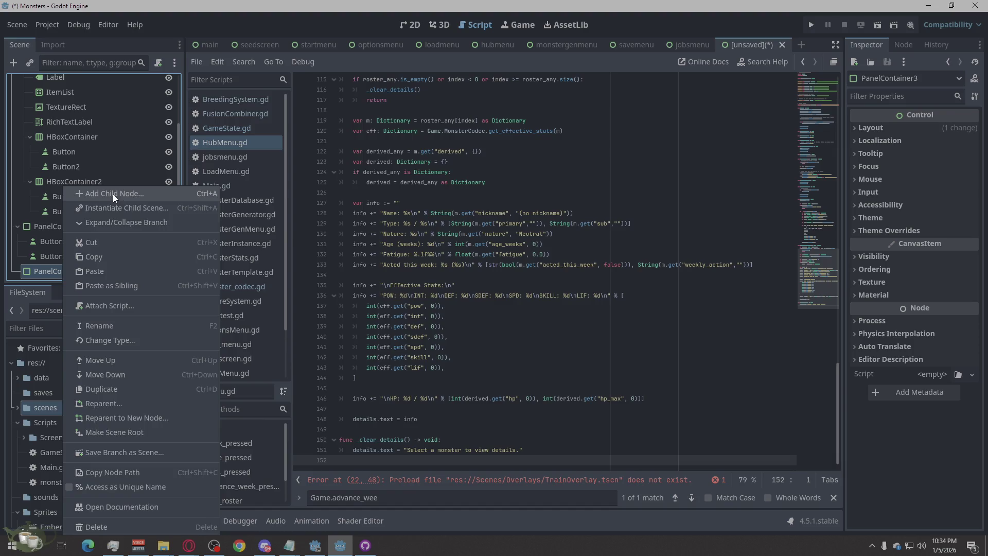
left_click(113, 194)
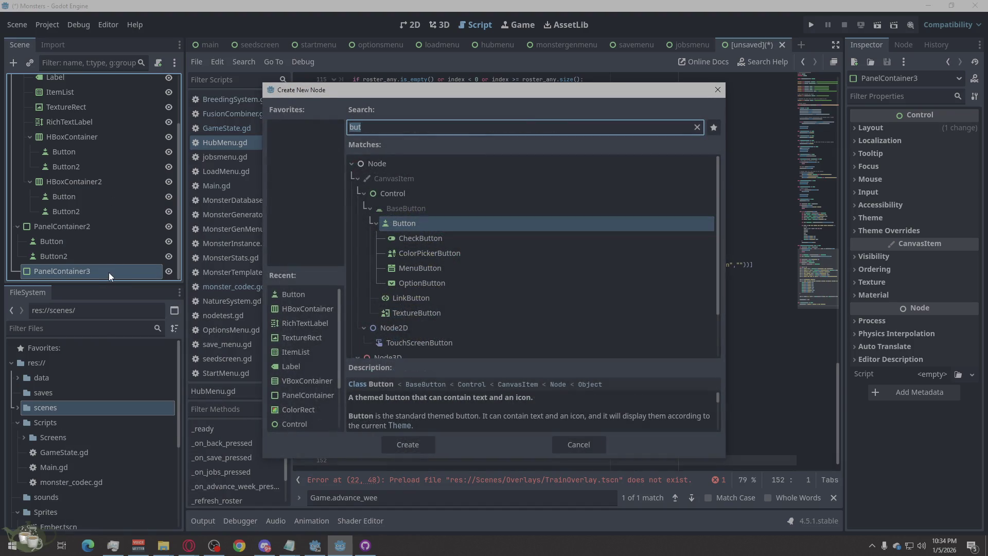
type("labe")
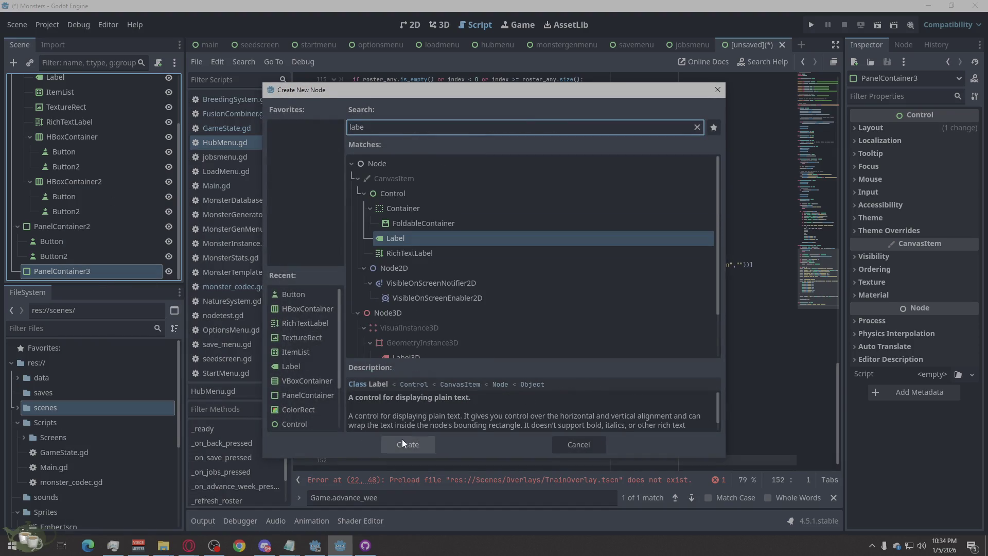
left_click(397, 441)
right_click(64, 261)
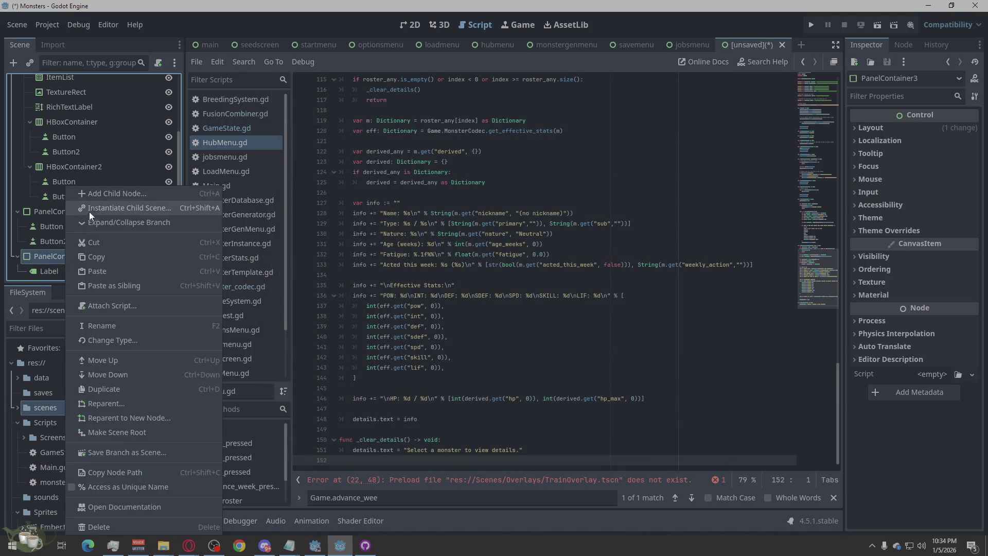
left_click(107, 194)
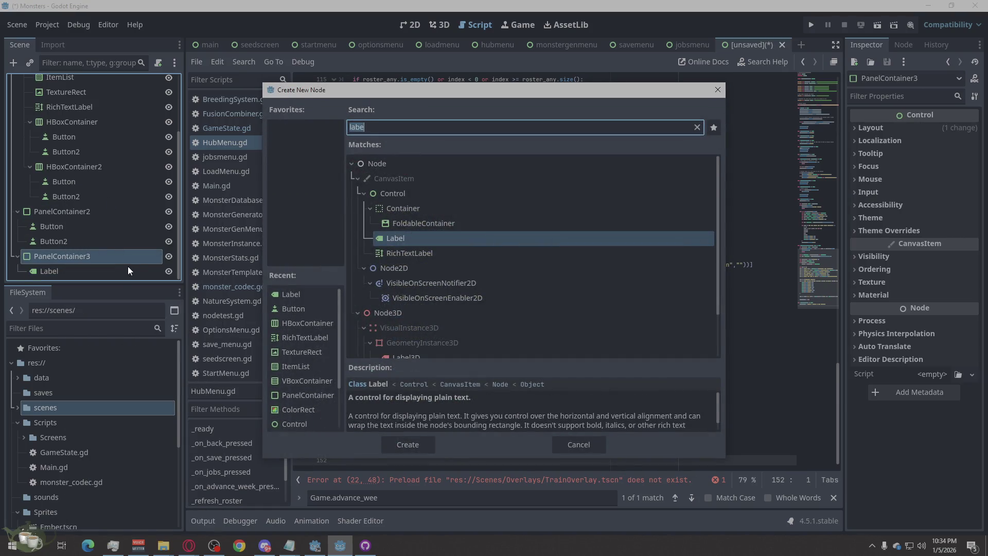
type("butt")
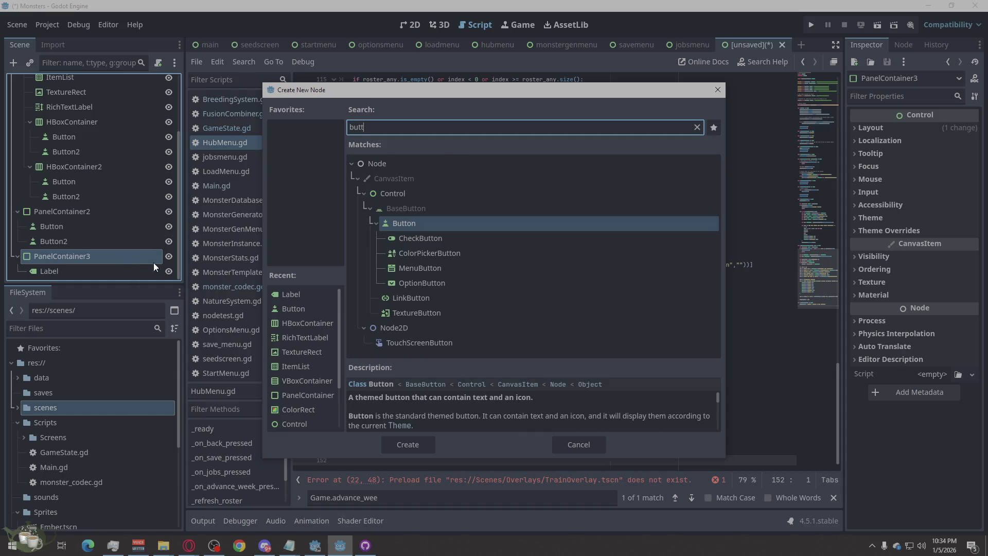
left_click(412, 438)
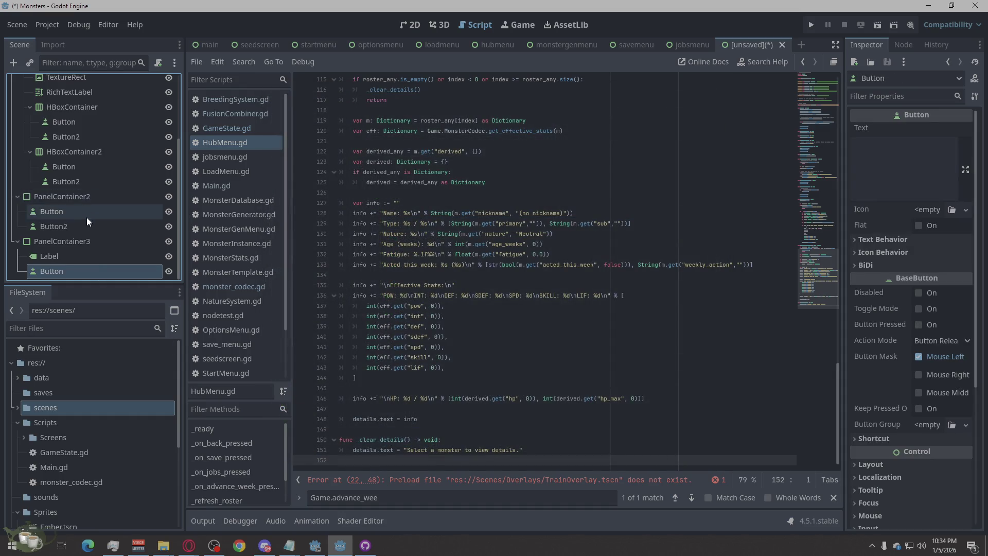
Rename PanelContainer3's Label to ResultLabel and its Button to OkayButton
double_click(63, 256)
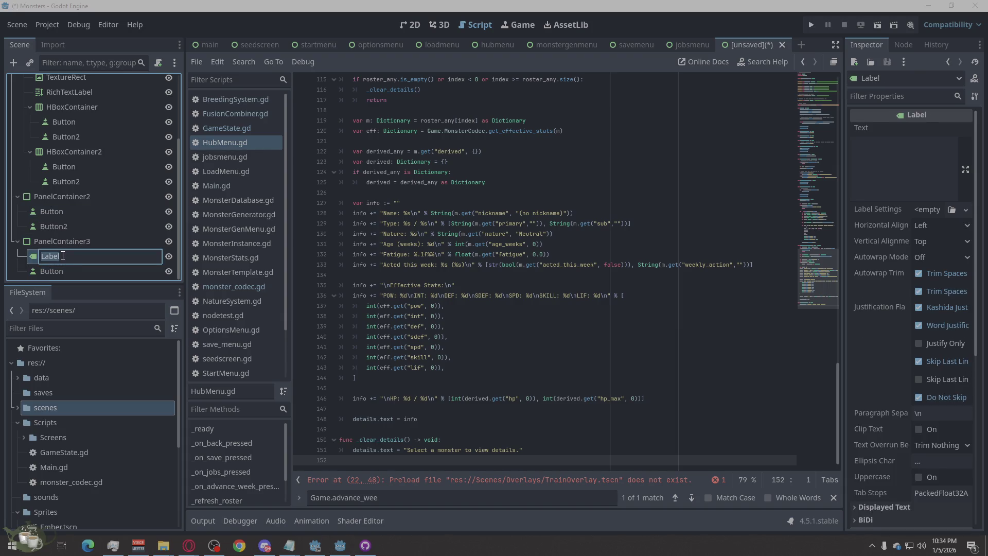
type("ResultLabel")
double_click(55, 269)
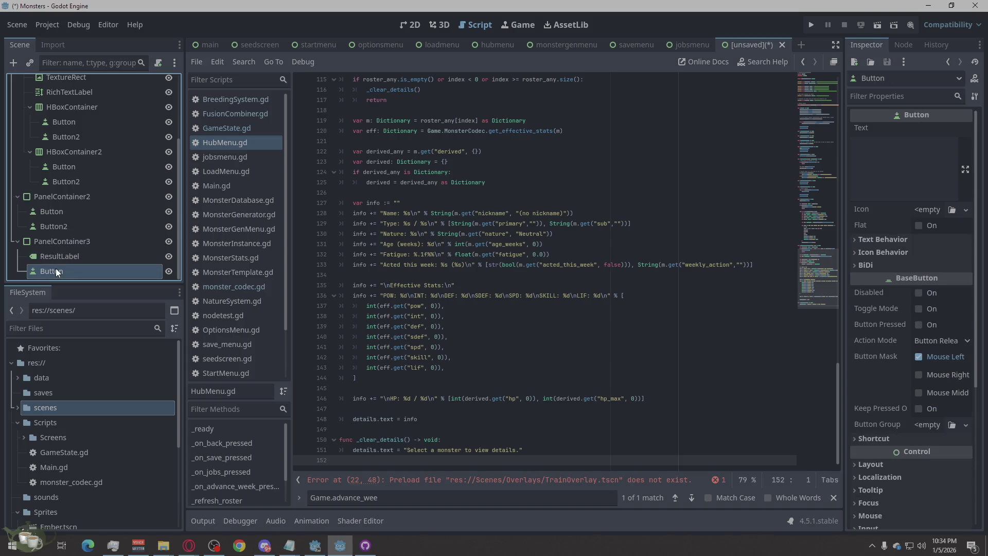
type("OkayButton")
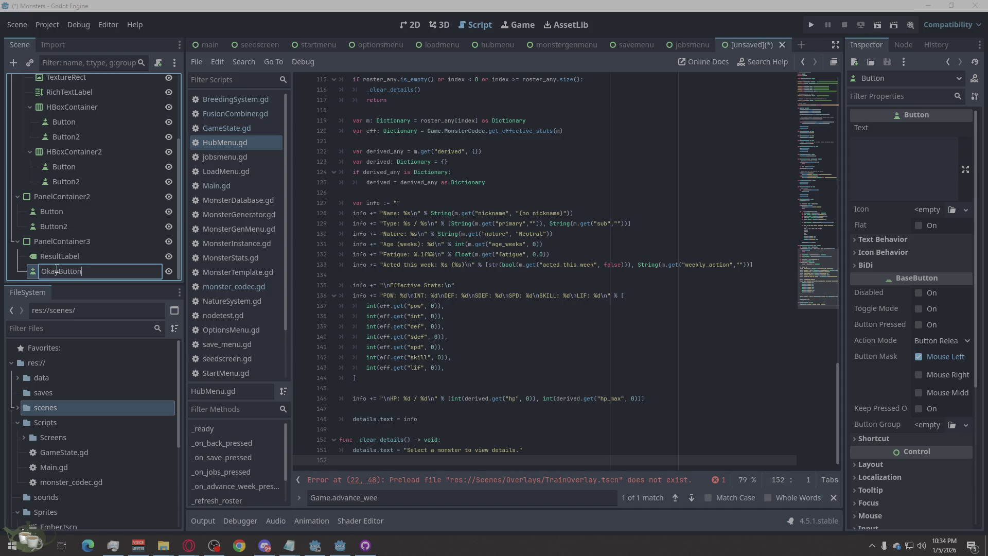
Rename PanelContainer2's buttons to YesButton and NoButton
left_click(57, 210)
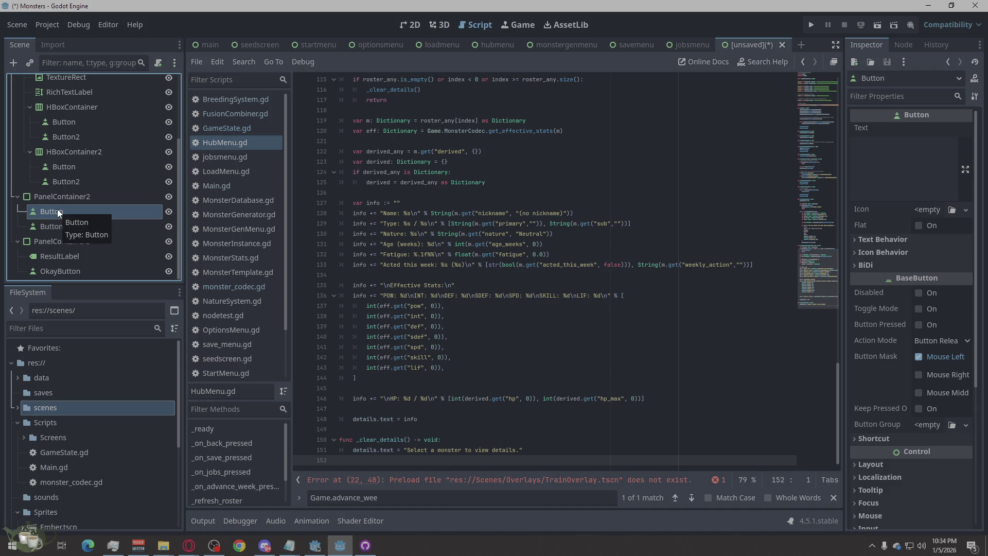
left_click(57, 210)
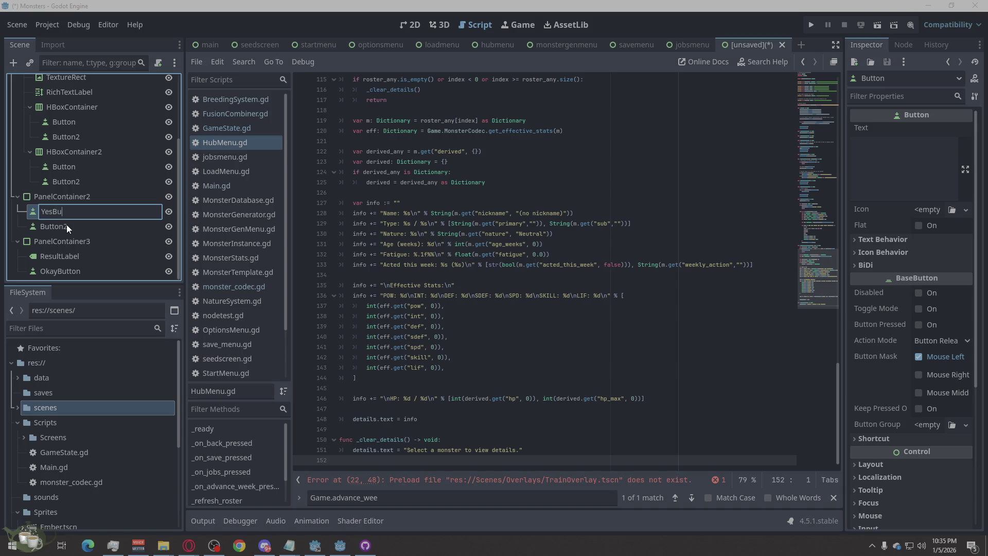
left_click(66, 225)
left_click(66, 225)
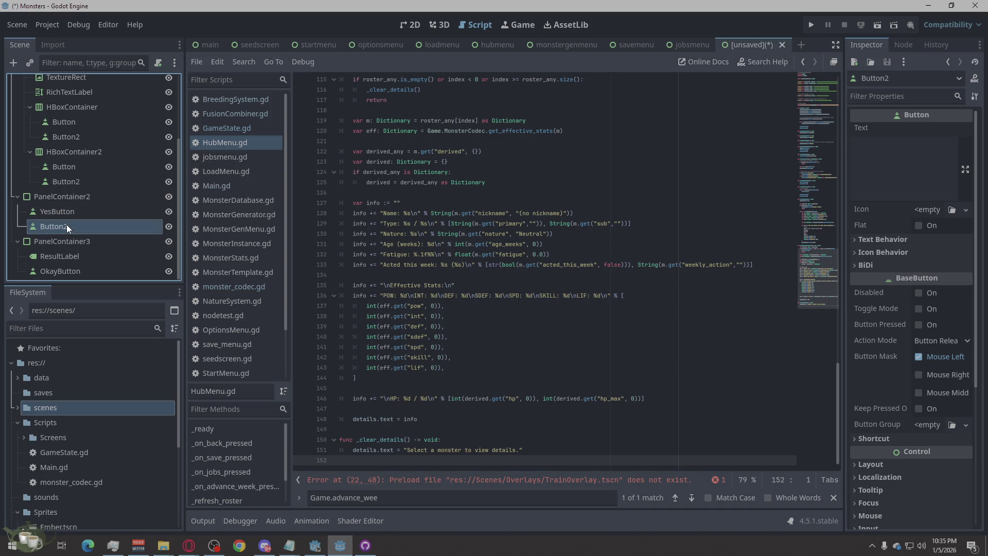
type("NoButton")
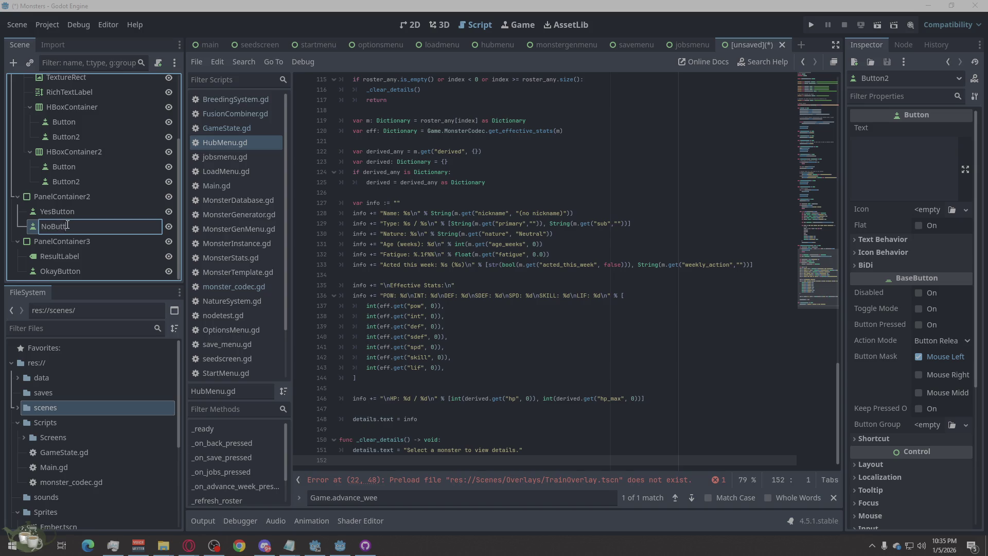
key("Return")
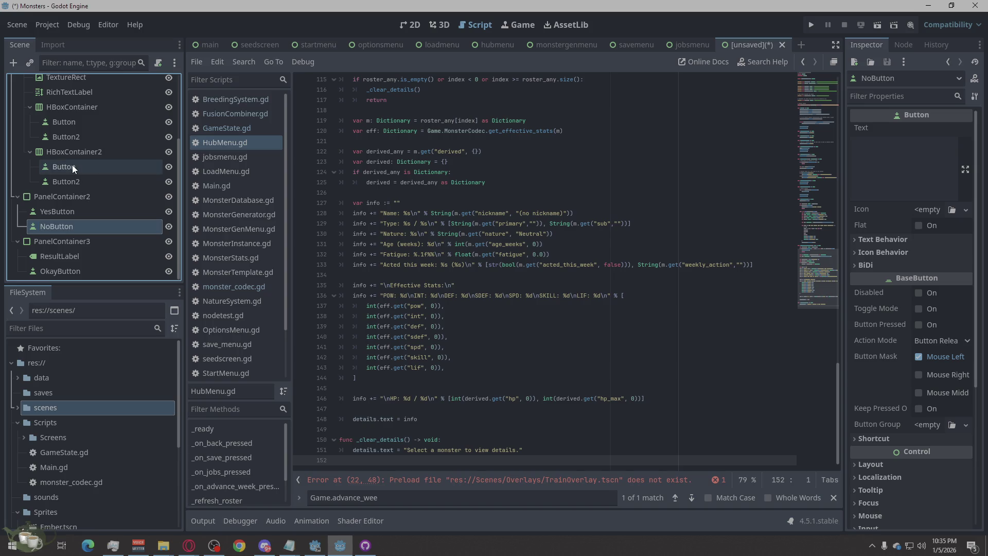
Rename PanelContainer3 to ResultPopup and PanelContainer2 to ConfirmPopup
left_click(50, 239)
left_click(50, 239)
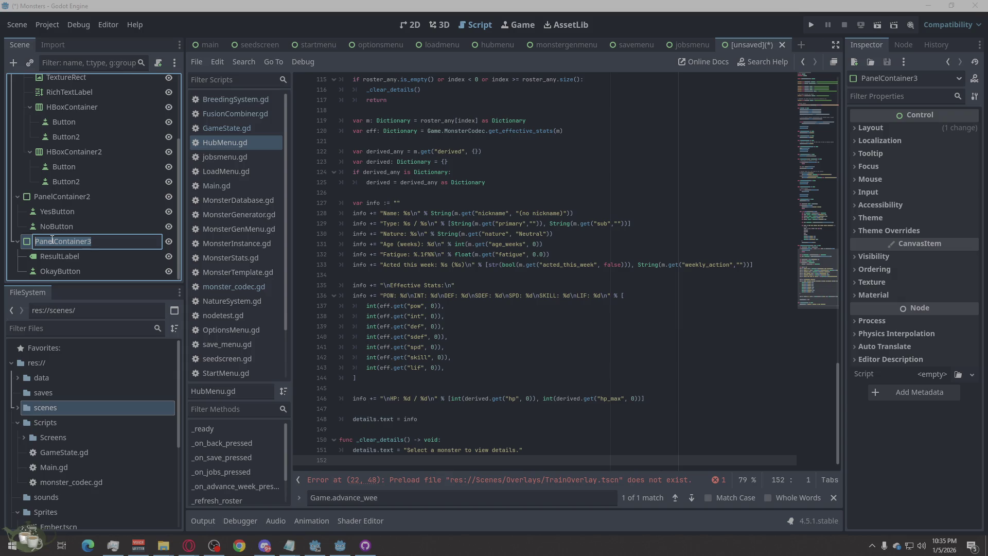
type("Resul")
type("tP")
type("opiu")
key("BackSpace")
key("BackSpace")
type("up")
double_click(59, 197)
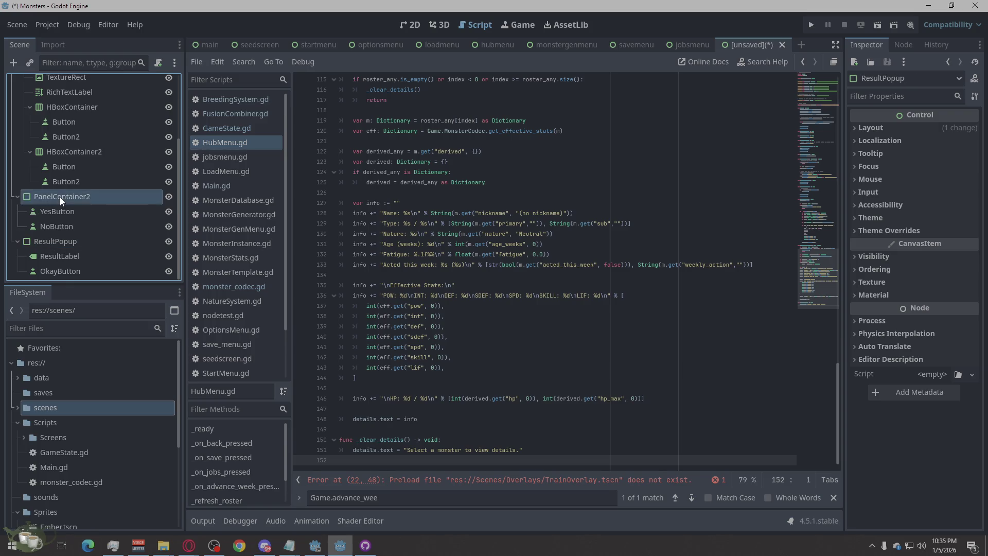
type("ConfirmPop")
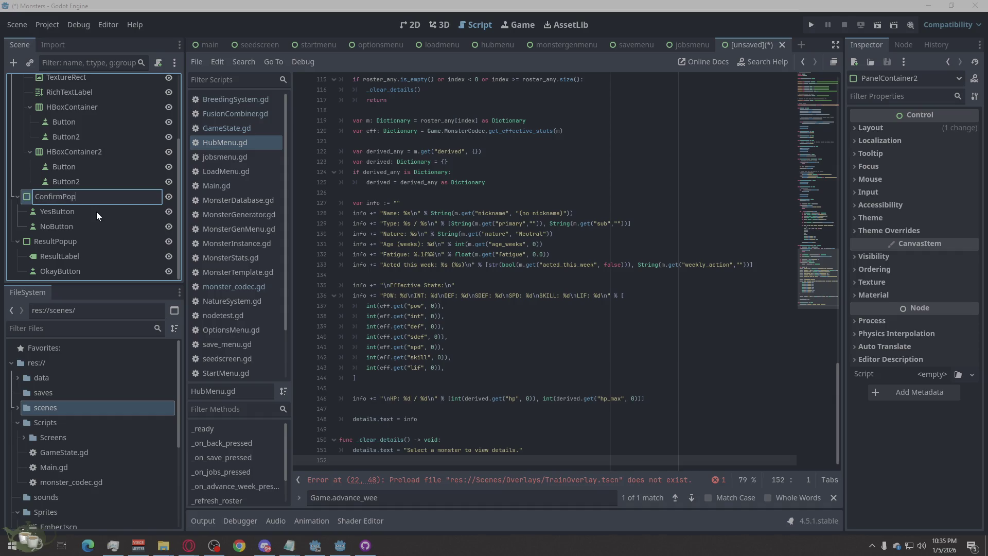
key("Return")
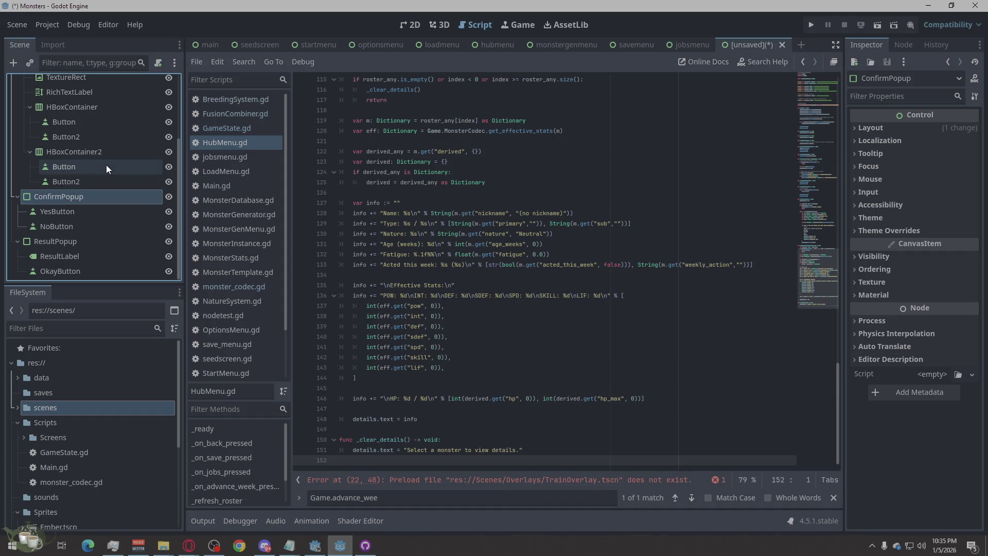
Rename HBoxContainer2 to ConfirmRow and its first button to CancelButton
scroll(106, 162, "up", 1)
double_click(82, 179)
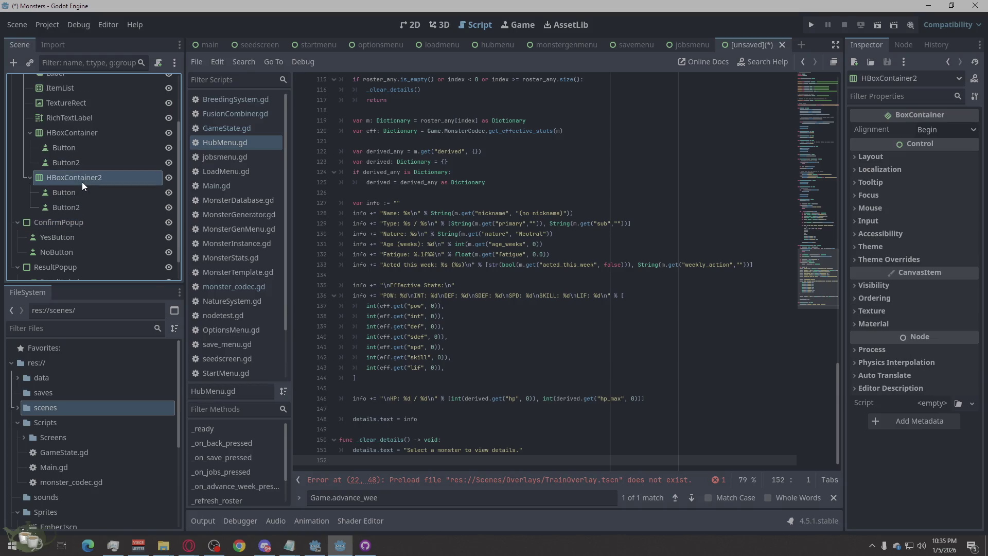
type("Confirm")
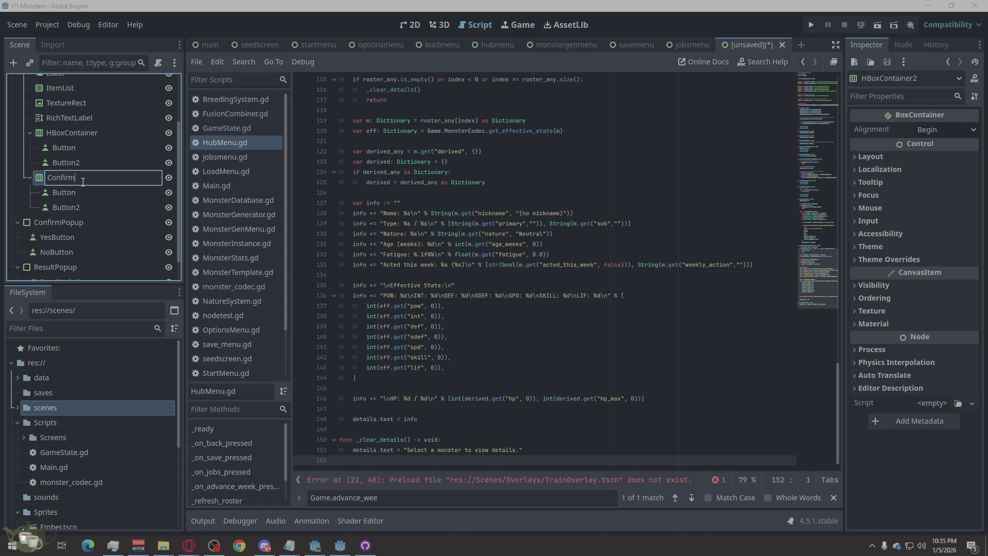
type("Row")
double_click(69, 193)
type("Cancel")
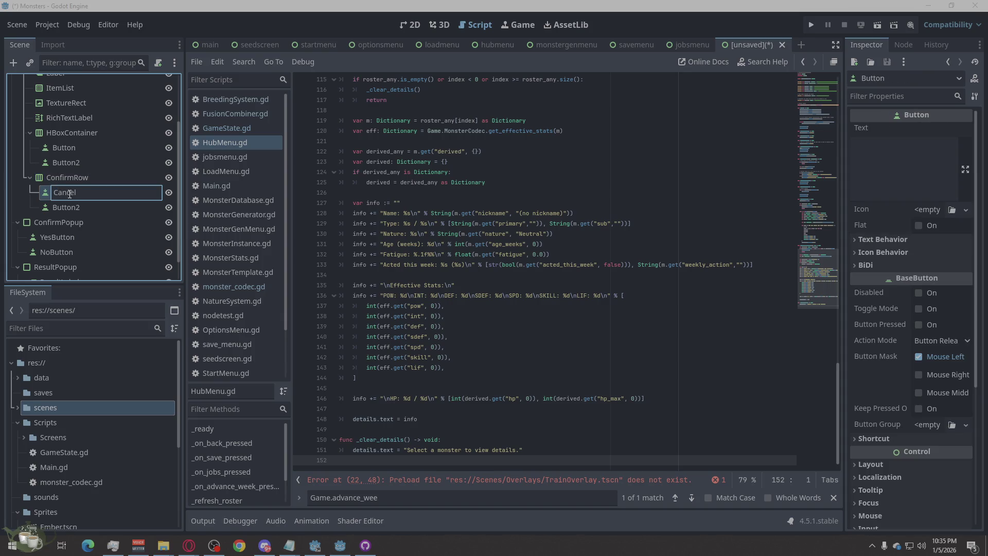
type("Button")
double_click(80, 205)
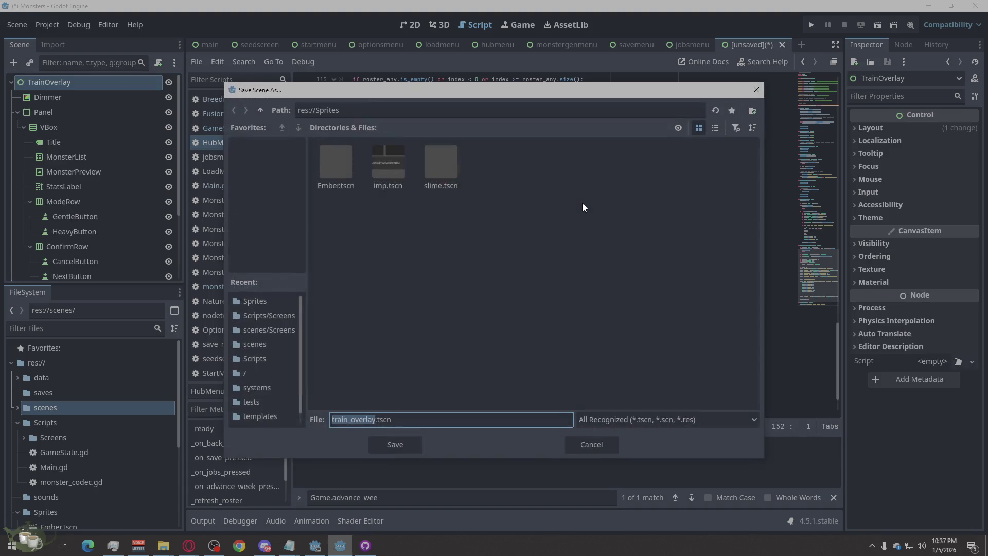
Choose scenes/Screens from the recent folders and save the scene as train_overlay.tscn
left_click(286, 329)
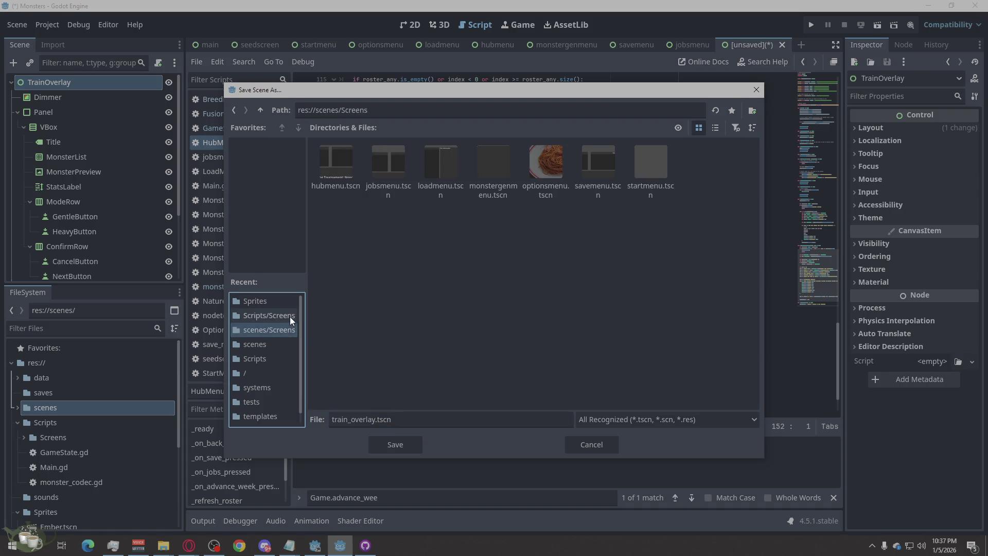
left_click(289, 316)
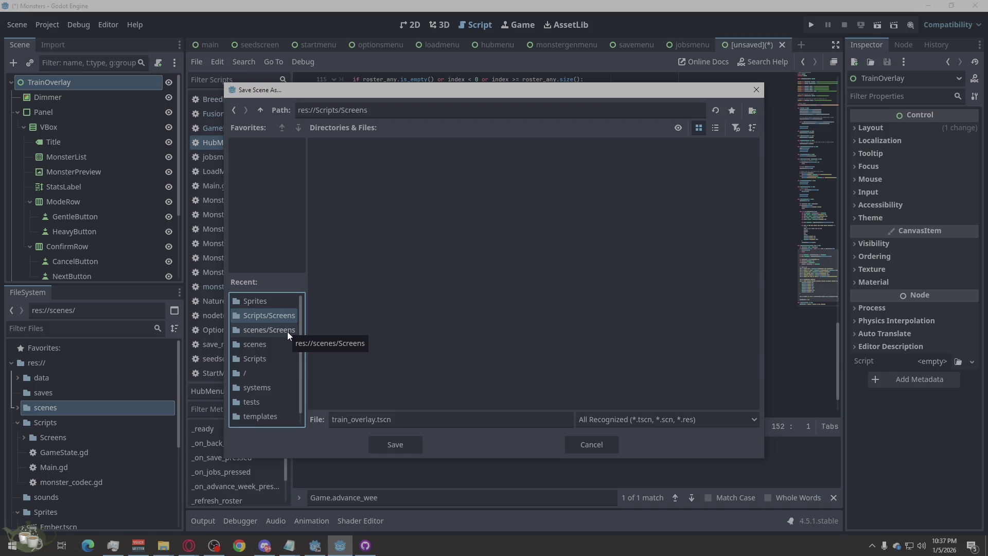
left_click(287, 331)
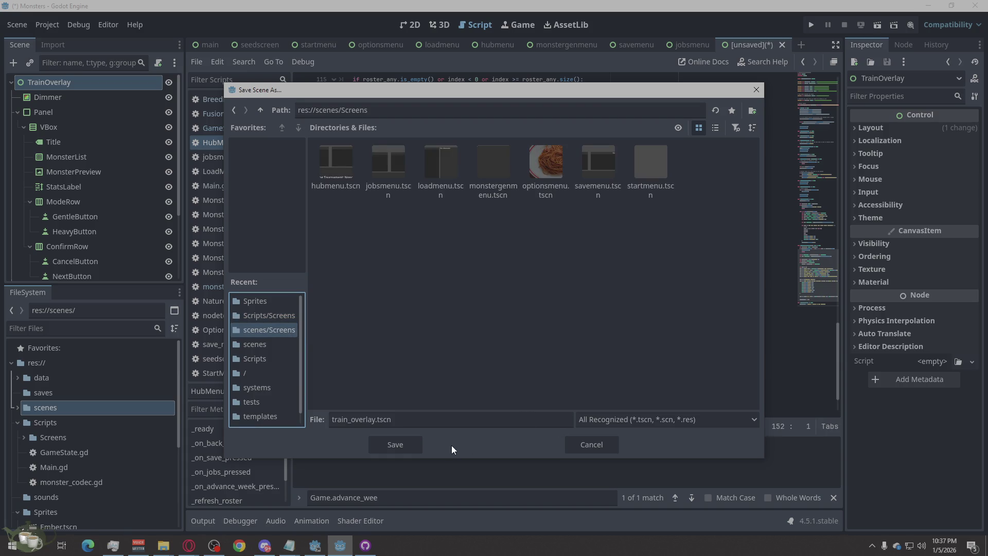
left_click(386, 446)
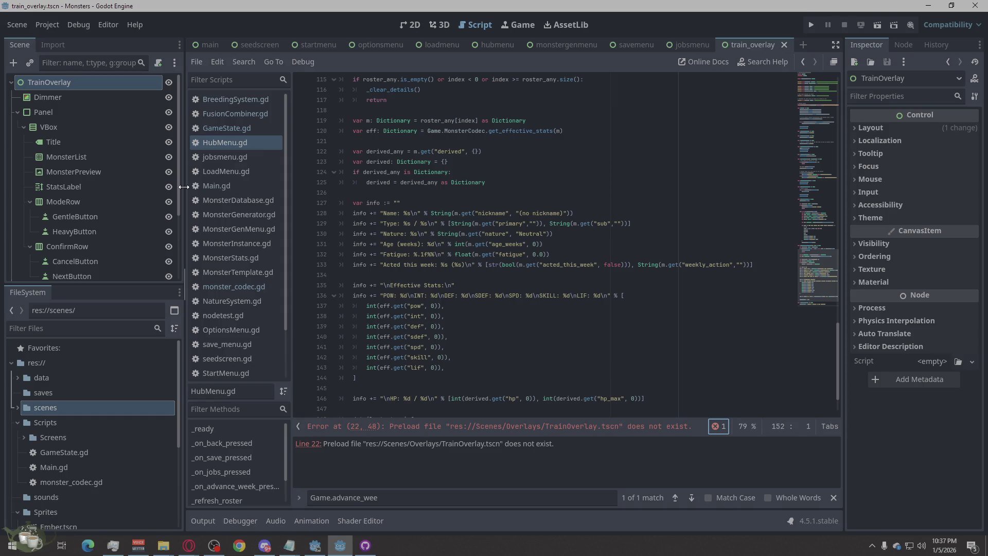
Jump from the error panel to line 22 of HubMenu.gd, the failing TrainOverlay.tscn preload
left_click(714, 427)
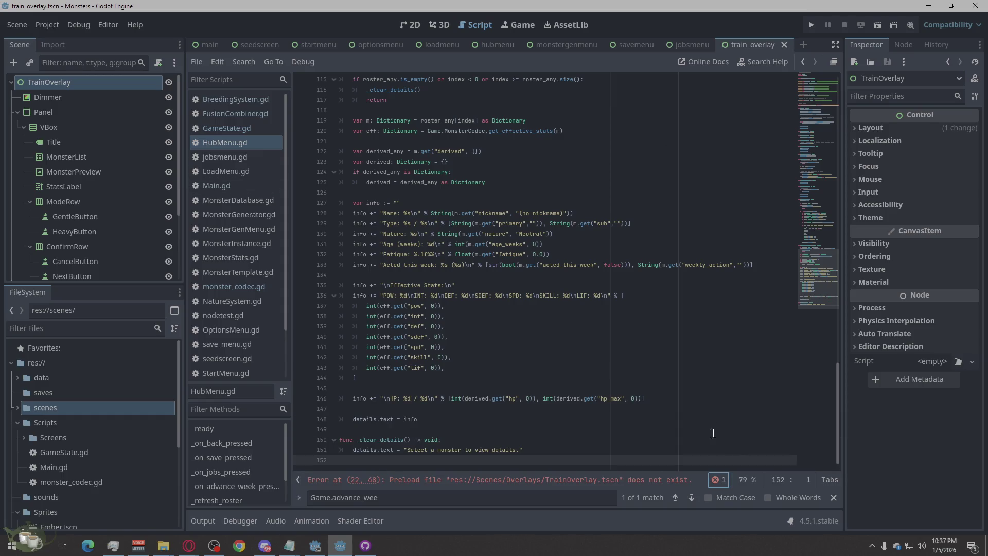
left_click(714, 481)
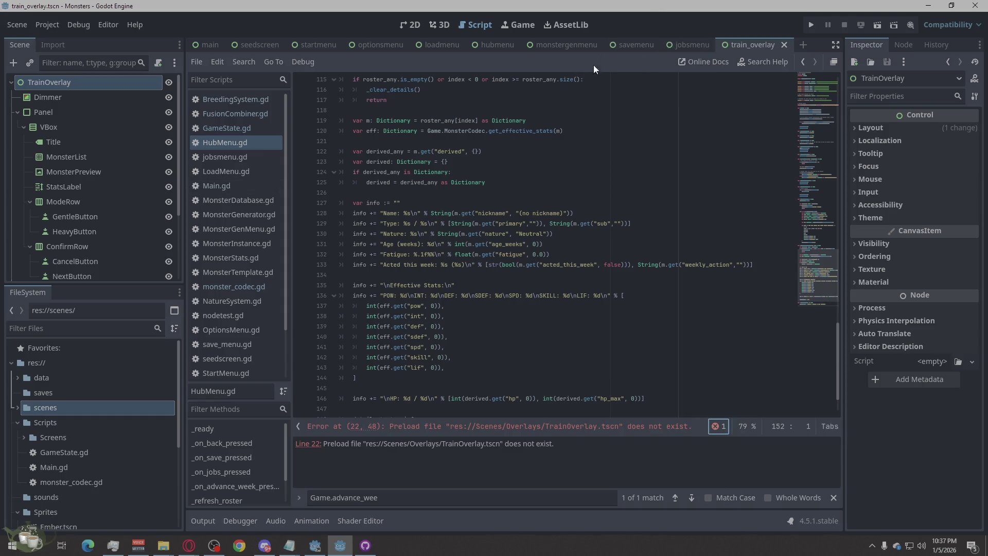
left_click(459, 448)
left_click(421, 432)
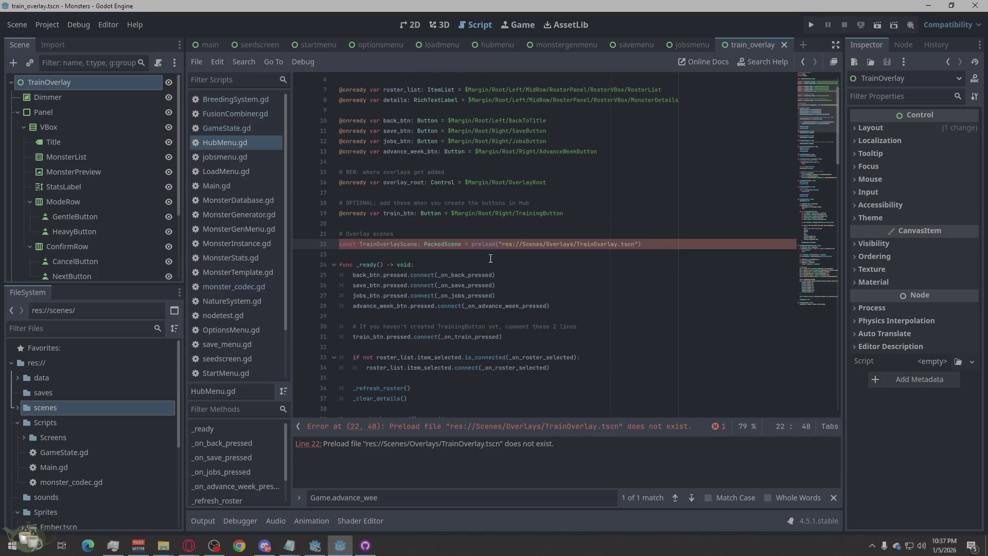
Delete the slash before TrainOverlay in the line-22 preload path
left_click(578, 242)
key("BackSpace")
left_click(591, 286)
left_click(579, 246)
right_click(71, 86)
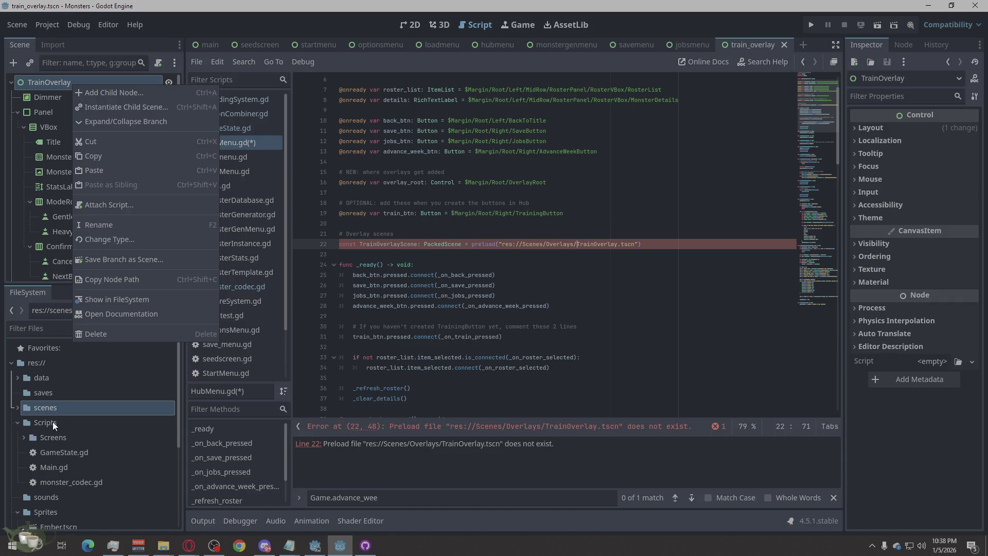
In the FileSystem dock, browse into scenes/Screens and select train_overlay.tscn
left_click(36, 438)
left_click(36, 437)
double_click(44, 408)
left_click(40, 422)
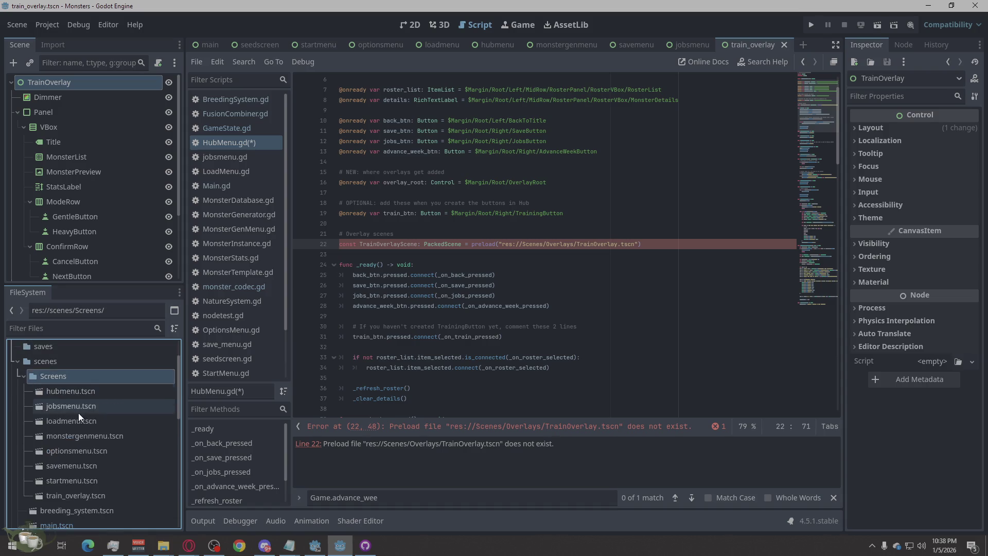
scroll(75, 412, "down", 3)
left_click(73, 472)
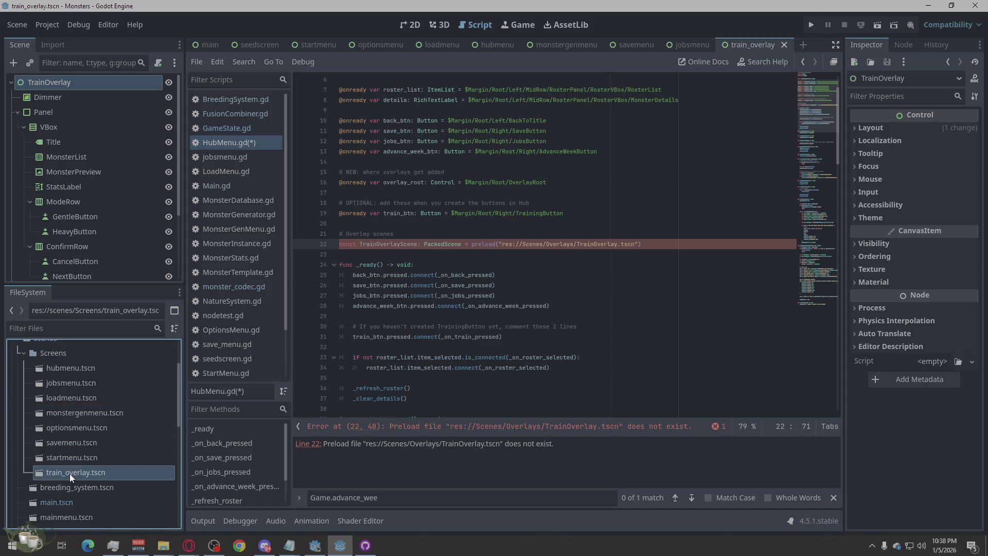
Rename train_overlay.tscn to trainoverlay.tscn by removing the underscore
right_click(65, 474)
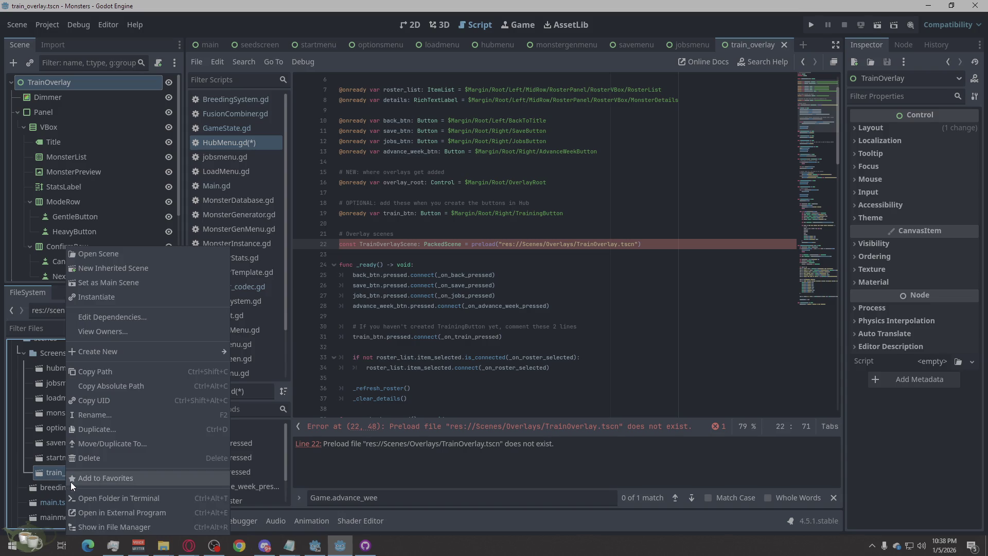
left_click(90, 414)
left_click(70, 473)
key("BackSpace")
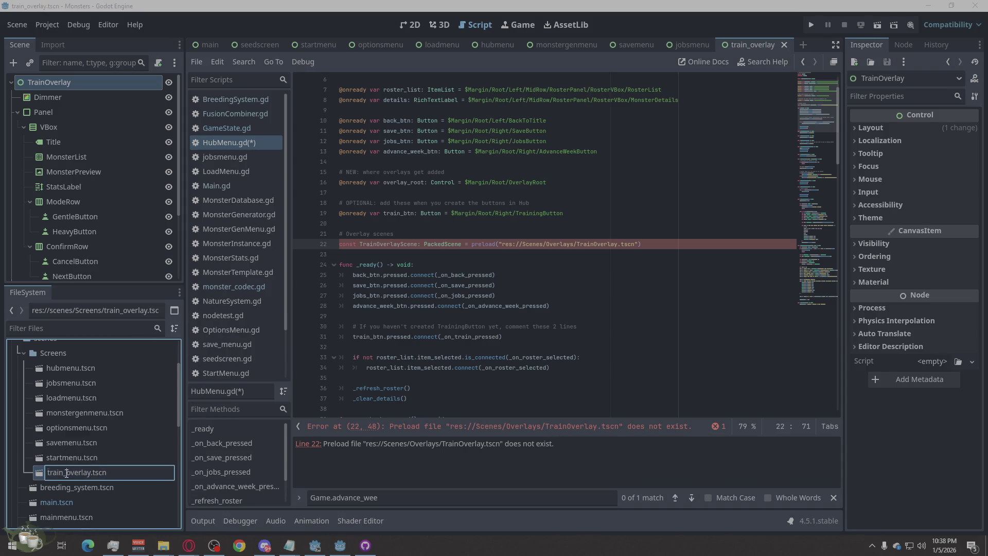
key("Return")
left_click(118, 488)
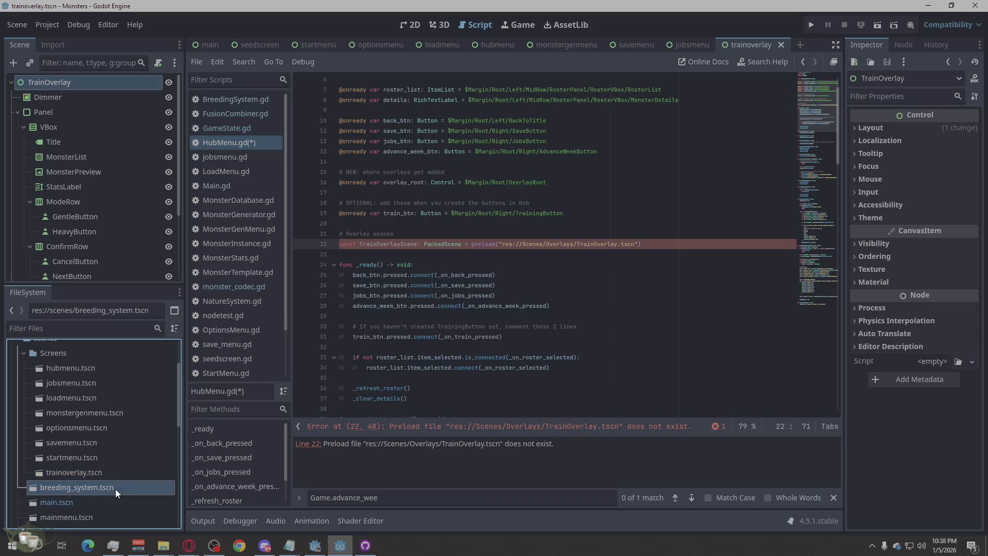
left_click(576, 244)
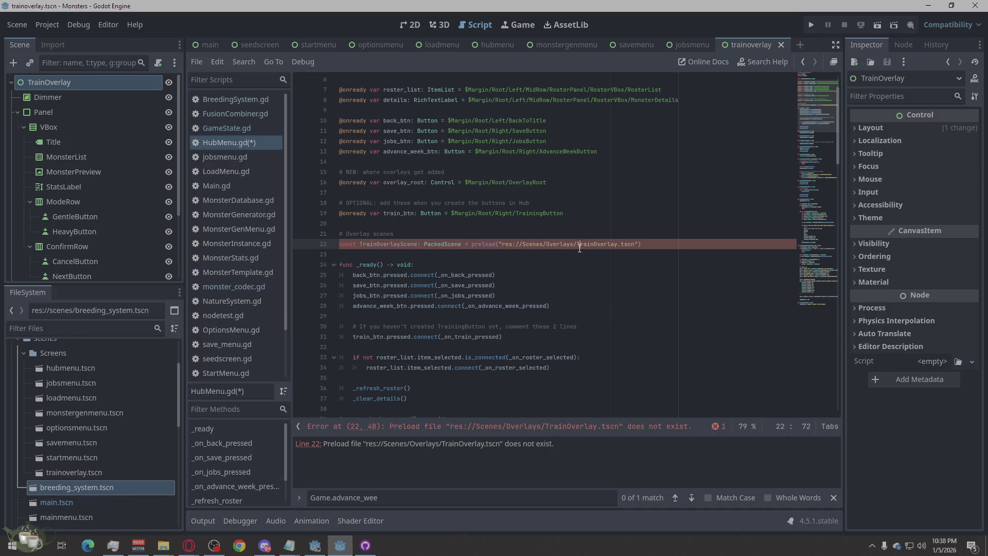
Change the line-22 preload folder in HubMenu.gd from Overlays to Screens and save the script
key("Delete")
type("/")
left_click(658, 255)
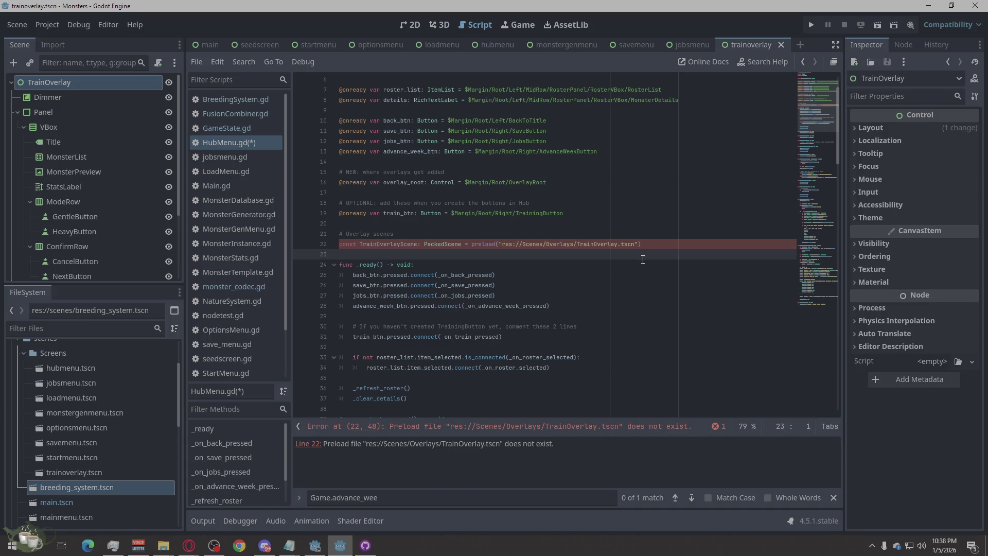
left_click(679, 426)
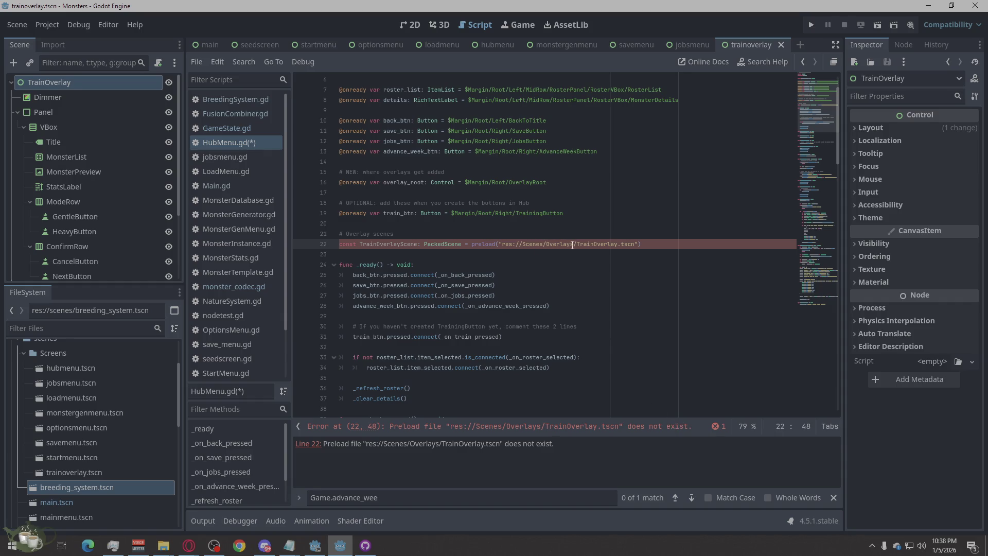
left_click_drag(573, 244, 546, 248)
type("Scree")
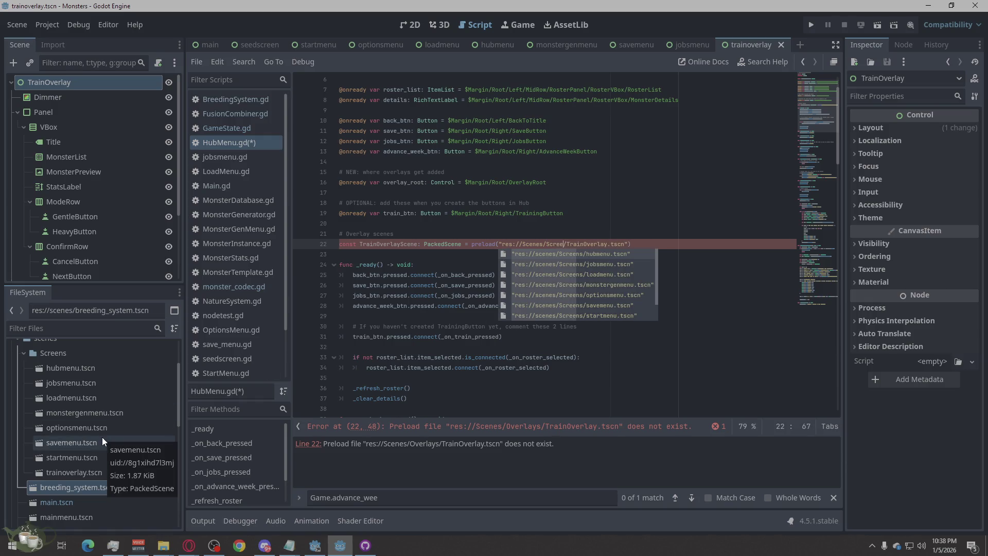
type("ns")
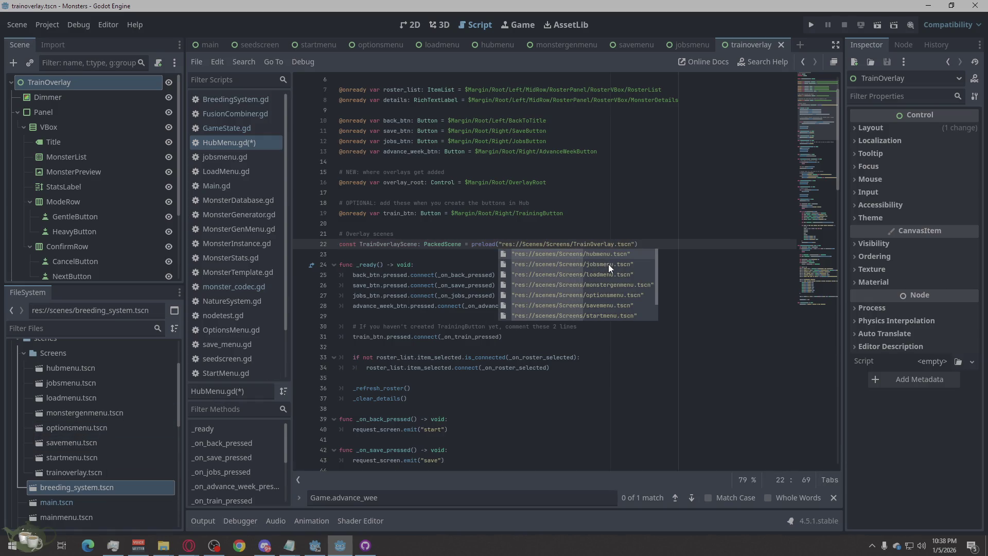
left_click(747, 315)
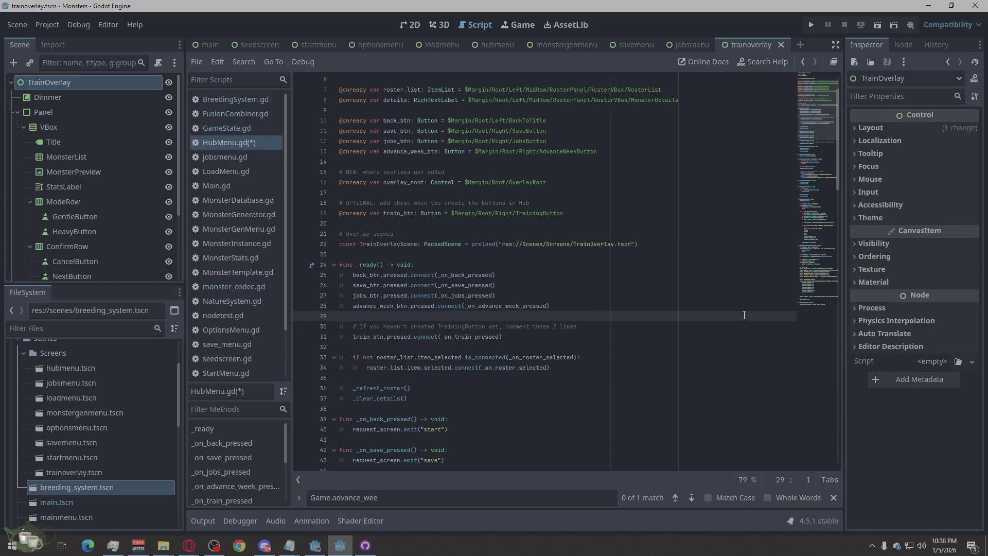
key("ctrl+s")
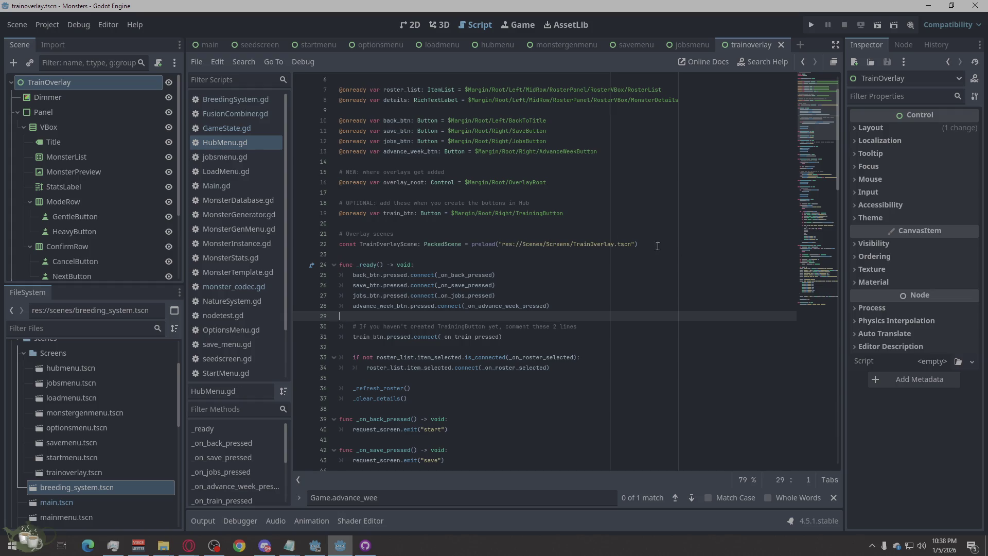